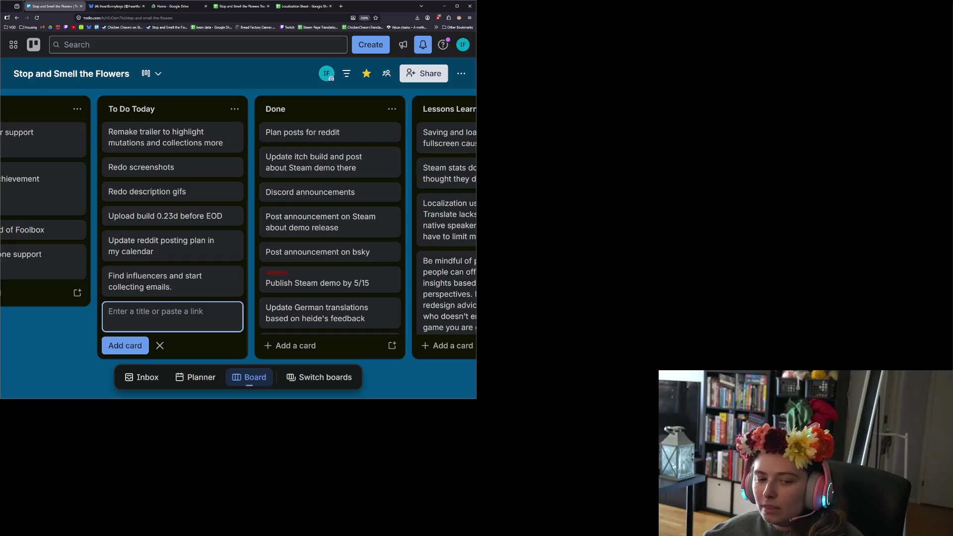
- Cancel the empty Trello card composer, open YouTube in a new tab, and pick the Sims channel
{"action": "left_click", "coordinate": [81, 362]}
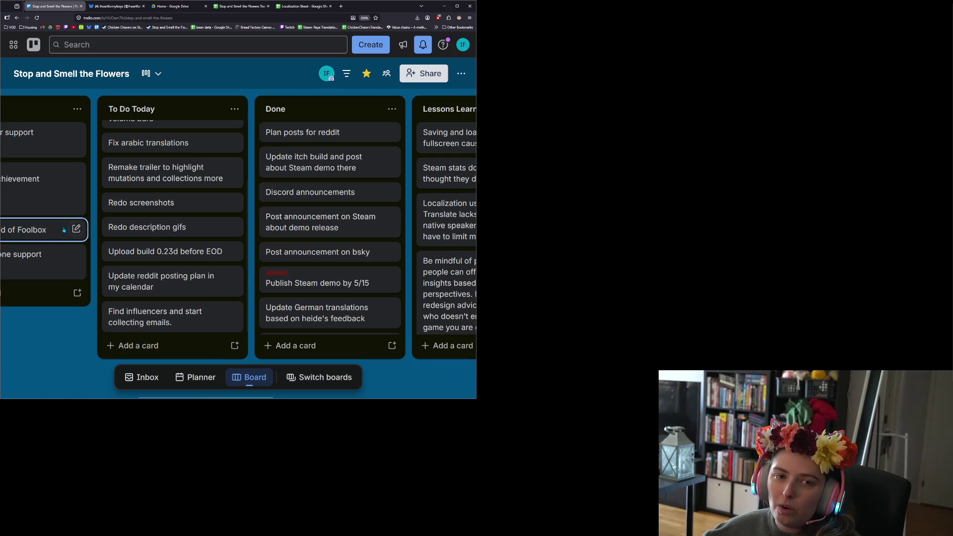
{"action": "left_click", "coordinate": [73, 27]}
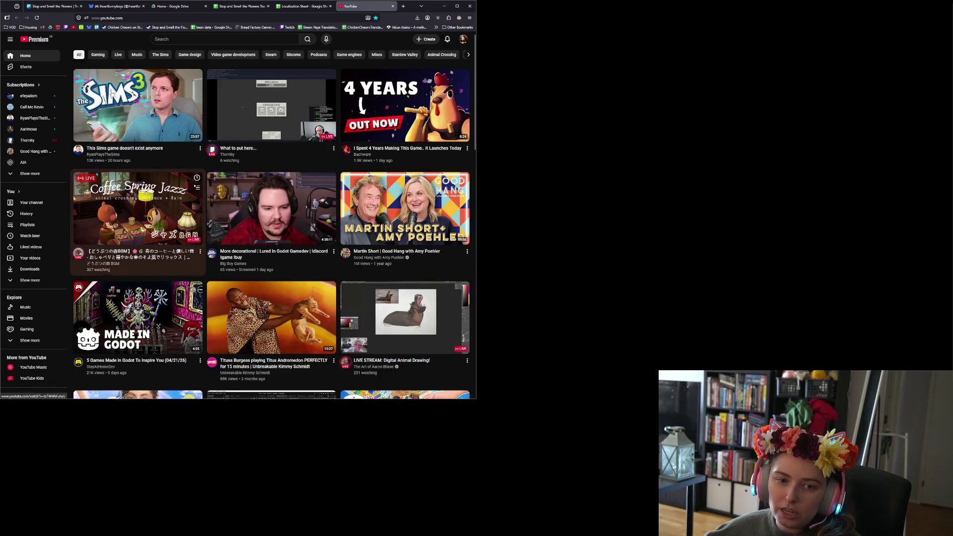
{"action": "left_click", "coordinate": [106, 159]}
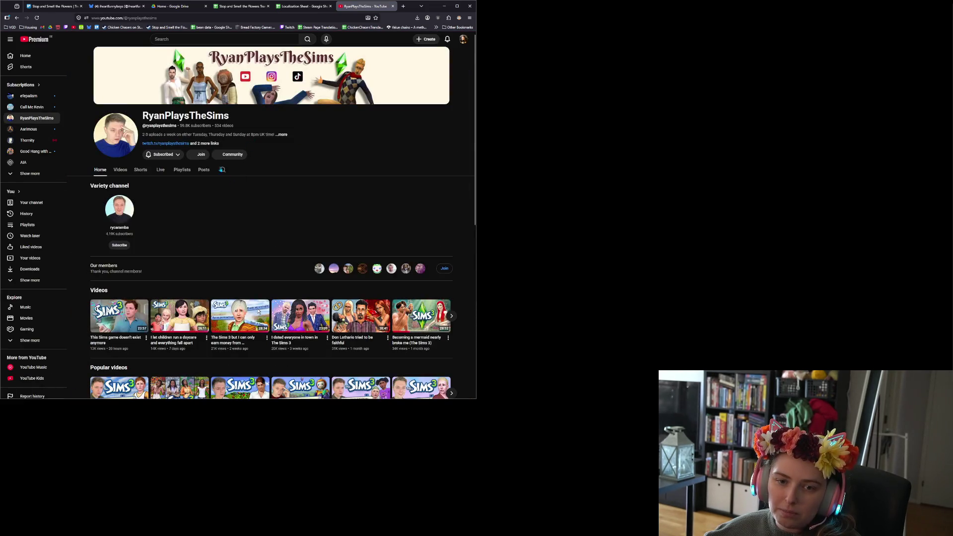
- Show the Sims channel's full About details with all its links
{"action": "left_click", "coordinate": [200, 143]}
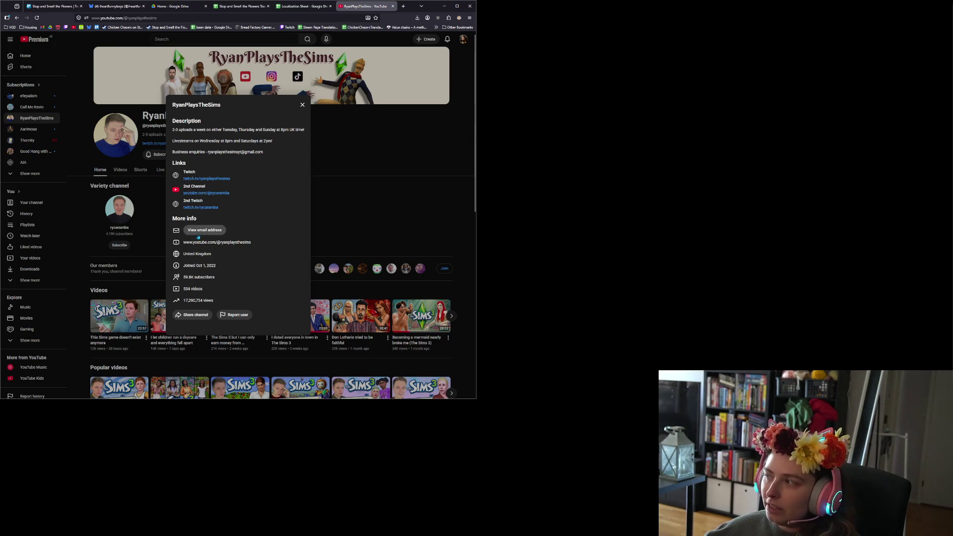
- Close the channel's About details and return to the Trello project board tab
{"action": "left_click", "coordinate": [302, 105]}
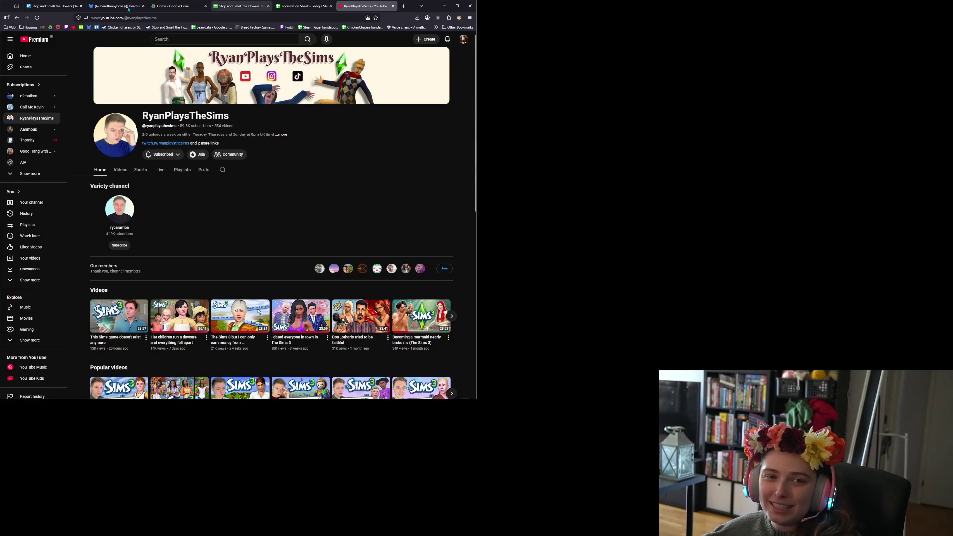
{"action": "left_click", "coordinate": [54, 6]}
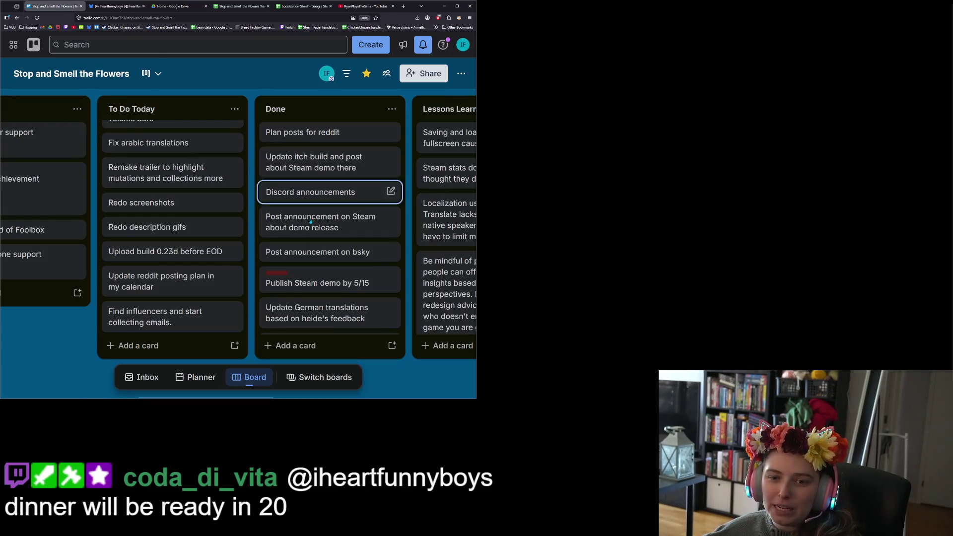
- Scroll up the To Do Today list on the Stop and Smell the Flowers board
{"action": "scroll", "coordinate": [209, 270], "scroll_direction": "up", "scroll_amount": 2}
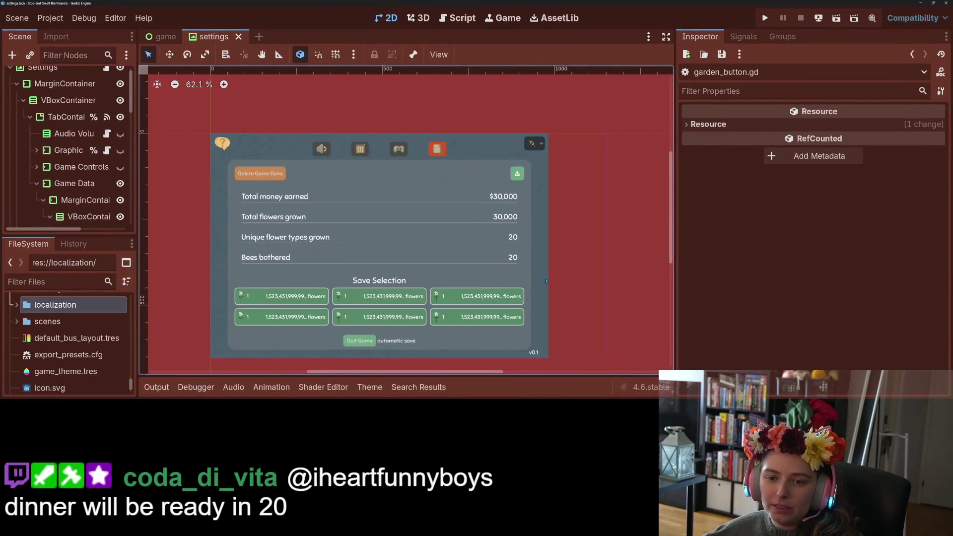
- Open custom_volume_bar.tscn via the 'volu' filter, turn AudioBusDispName's autowrap off, and save
{"action": "scroll", "coordinate": [546, 281], "scroll_direction": "down", "scroll_amount": 1}
{"action": "left_click", "coordinate": [57, 282]}
{"action": "type", "text": "volu"}
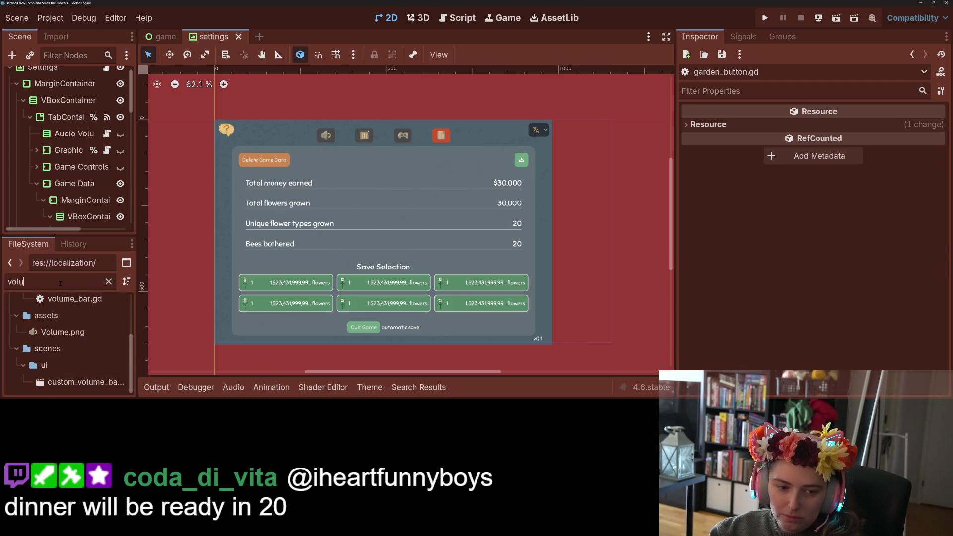
{"action": "double_click", "coordinate": [79, 382]}
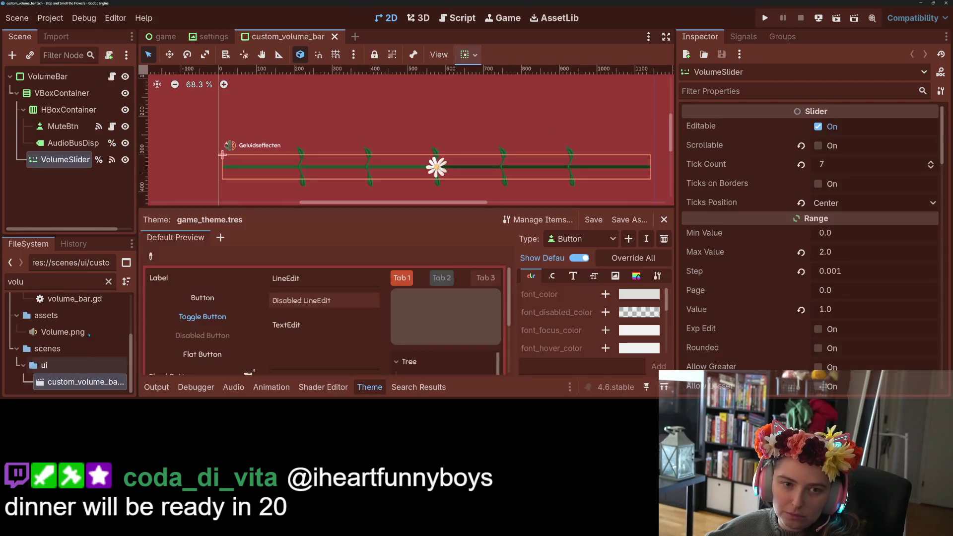
{"action": "left_click", "coordinate": [239, 136]}
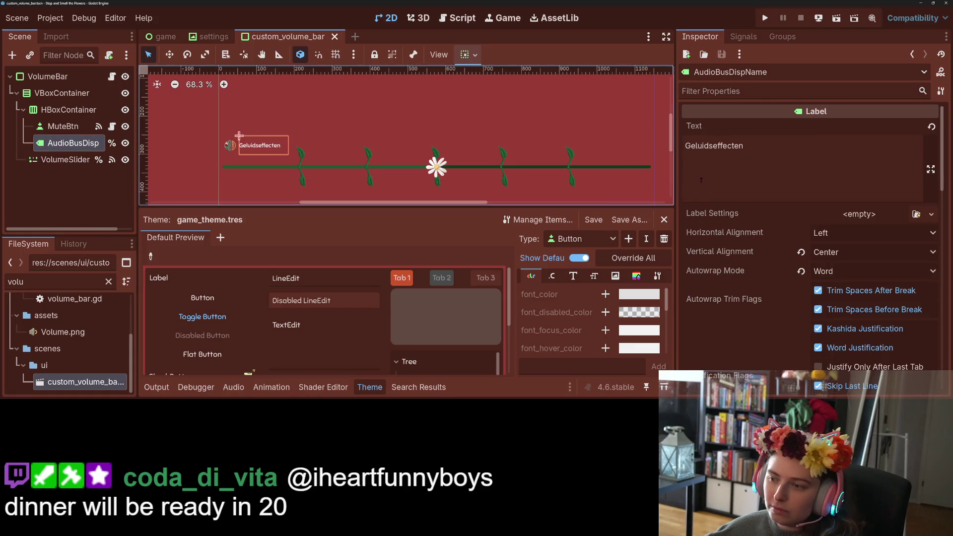
{"action": "left_click", "coordinate": [800, 271]}
{"action": "key", "text": "ctrl+s"}
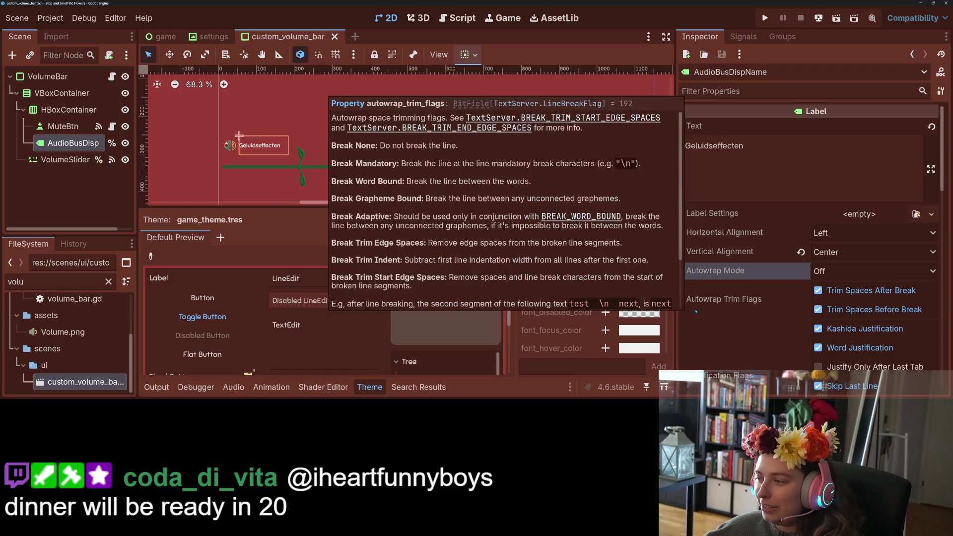
- Fill the bus-name label's Text with a long placeholder test string and save the scene
{"action": "left_click", "coordinate": [770, 153]}
{"action": "type", "text": "sdfsdfwaf dklsjflkwefnwehnflkwjmnflkesjhofidsj"}
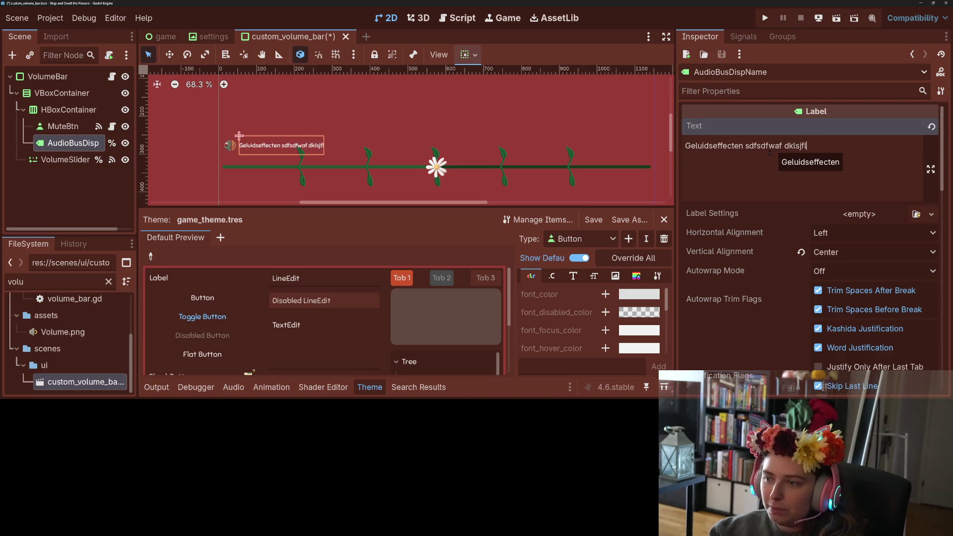
{"action": "type", "text": "lkfjlwekj"}
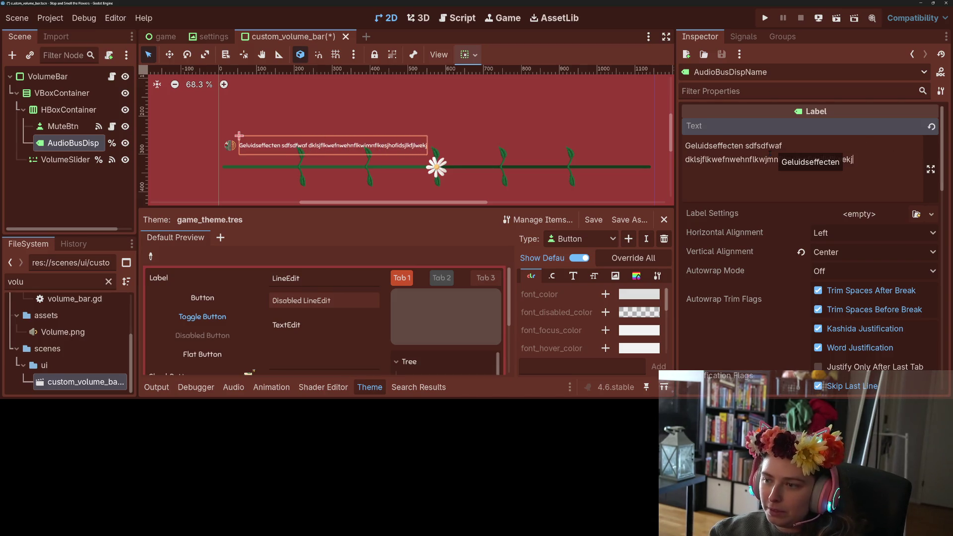
{"action": "type", "text": "fiowjeflsjdlkfnsldjfosdjfoijweoijf"}
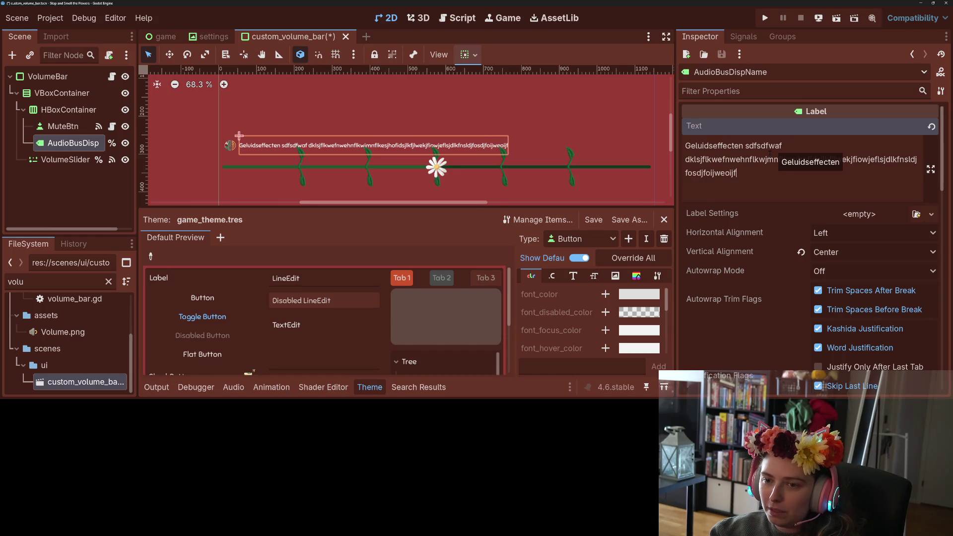
{"action": "type", "text": "lszdjlfkjsoijeiofjose n"}
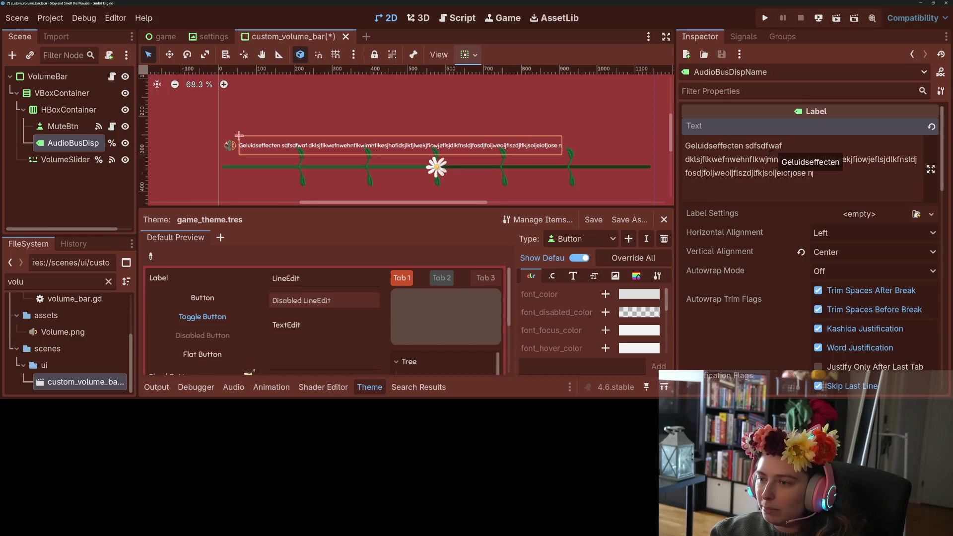
{"action": "type", "text": "kdsjflksdfweno jelskjfewiojf skldjlfkw"}
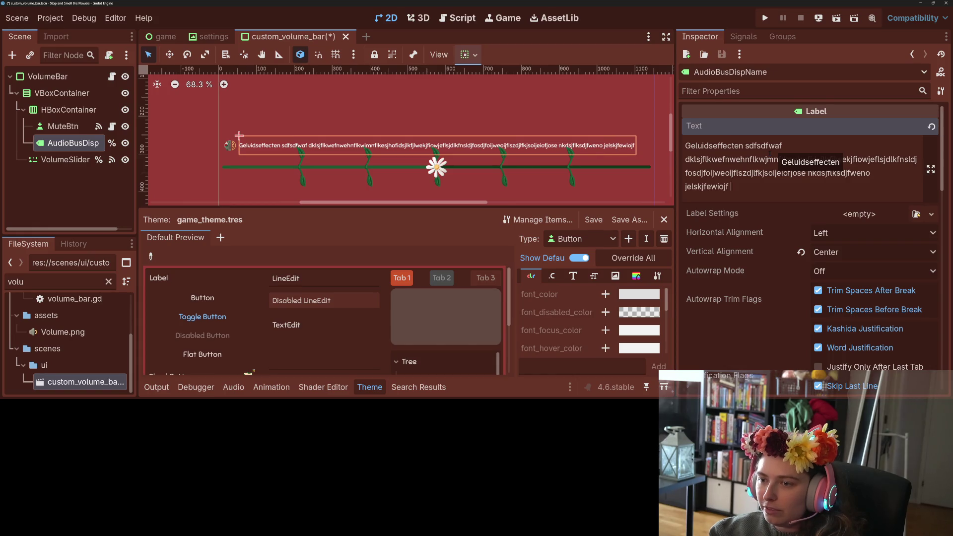
{"action": "key", "text": "BackSpace"}
{"action": "key", "text": "BackSpace"}
{"action": "key", "text": "BackSpace"}
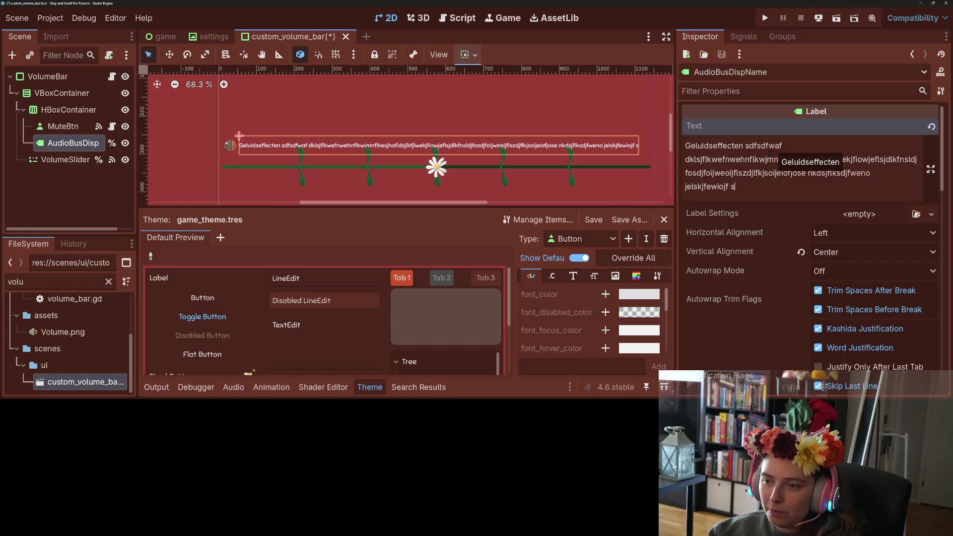
{"action": "key", "text": "BackSpace"}
{"action": "key", "text": "BackSpace"}
{"action": "key", "text": "ctrl+s"}
{"action": "left_click", "coordinate": [206, 37]}
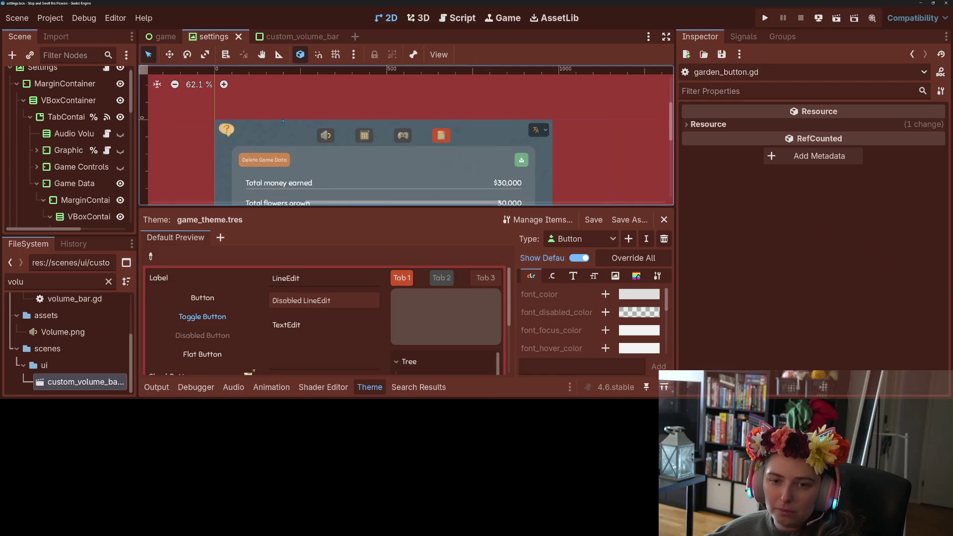
- Make the Audio Volume tab visible and inspect its Transform properties
{"action": "left_click", "coordinate": [120, 134]}
{"action": "scroll", "coordinate": [195, 147], "scroll_direction": "down", "scroll_amount": 1}
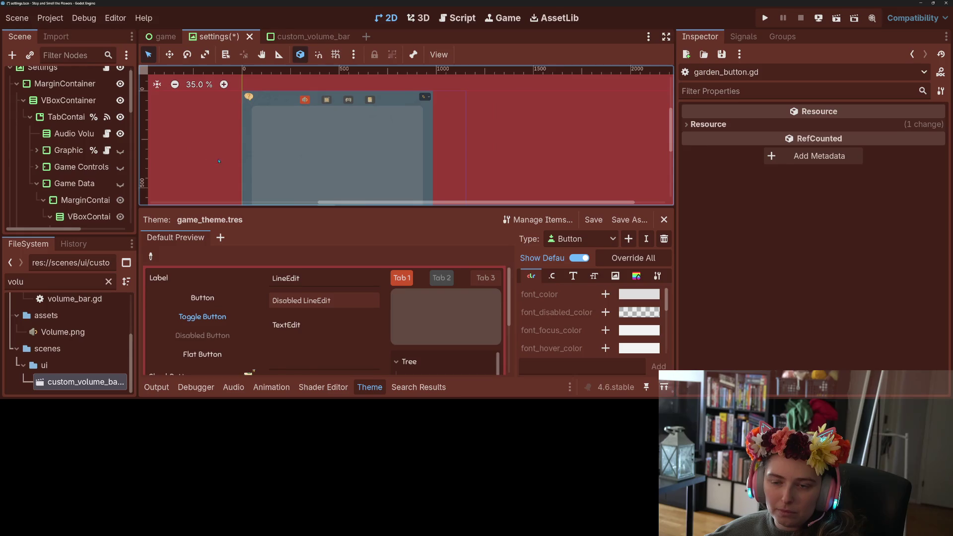
{"action": "left_click", "coordinate": [306, 37]}
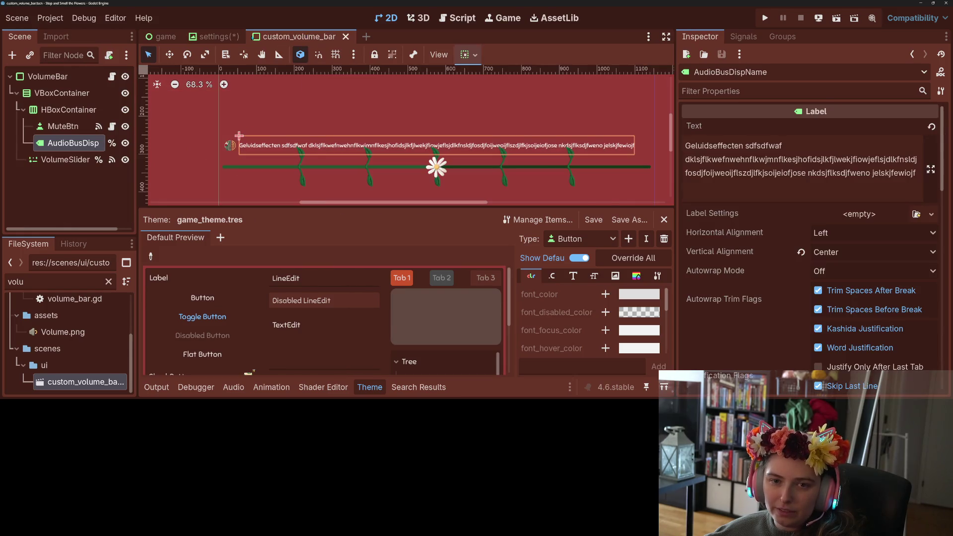
{"action": "left_click", "coordinate": [214, 37]}
{"action": "left_click", "coordinate": [83, 133]}
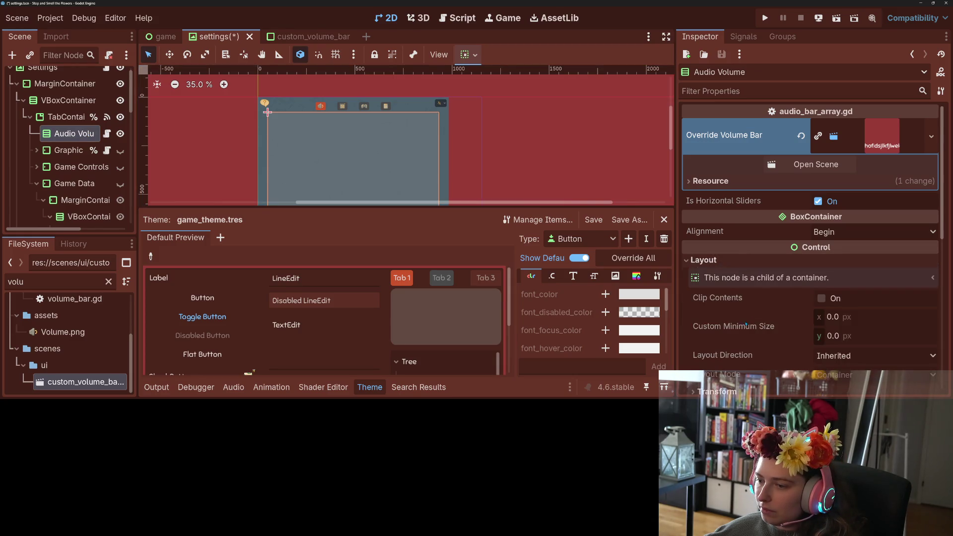
{"action": "scroll", "coordinate": [741, 263], "scroll_direction": "down", "scroll_amount": 3}
{"action": "left_click", "coordinate": [737, 285]}
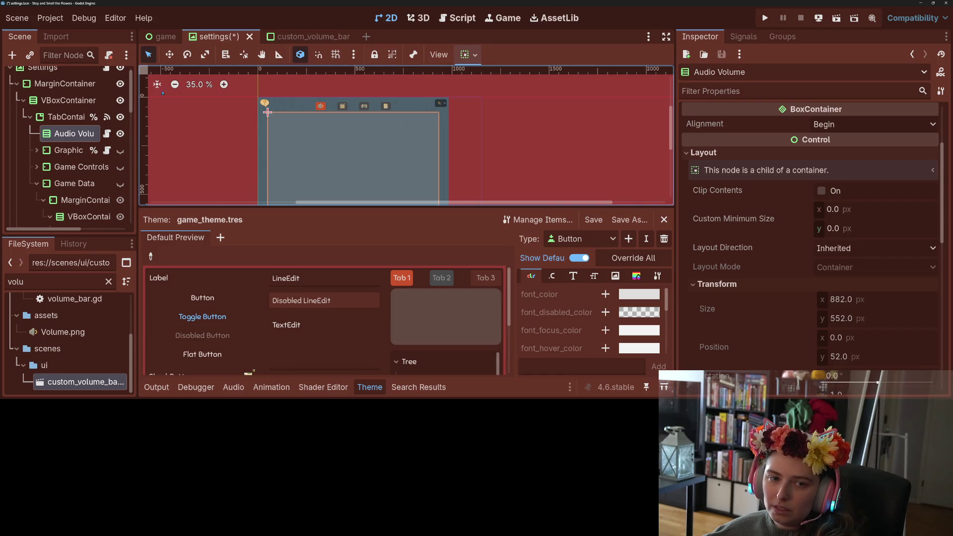
- Show Game Data again instead of Audio Volume and save the settings scene
{"action": "left_click", "coordinate": [120, 183]}
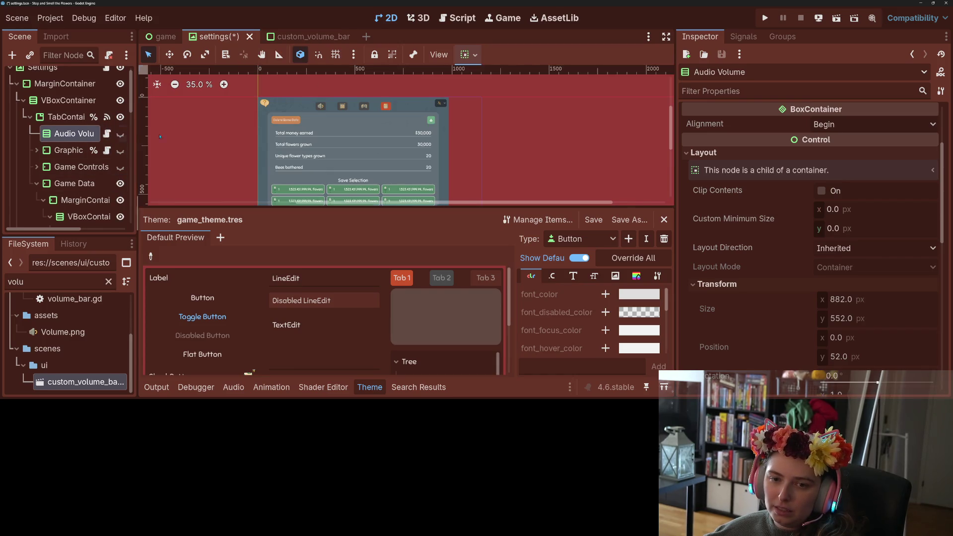
{"action": "key", "text": "ctrl+s"}
{"action": "left_click", "coordinate": [308, 33]}
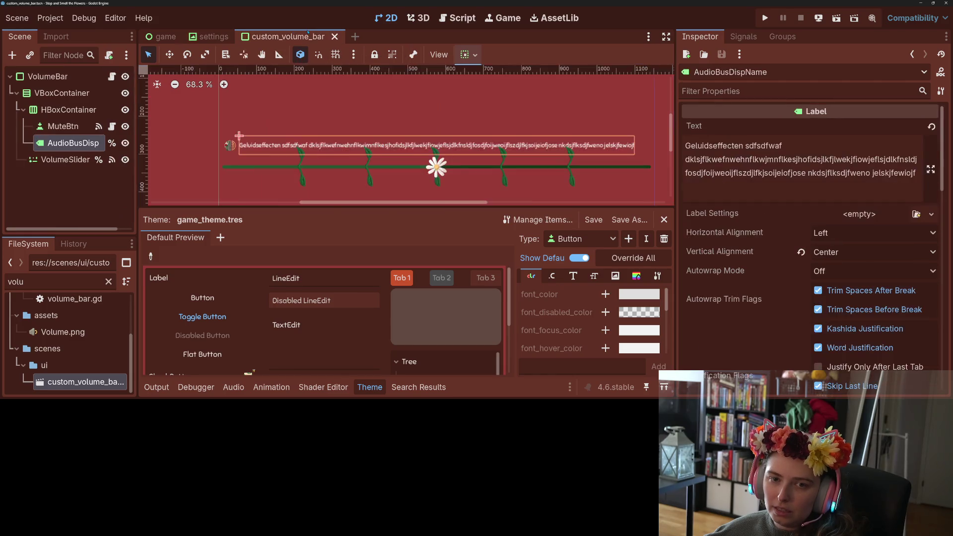
- Set the bus-name label's autowrap mode to Word
{"action": "left_click", "coordinate": [818, 268]}
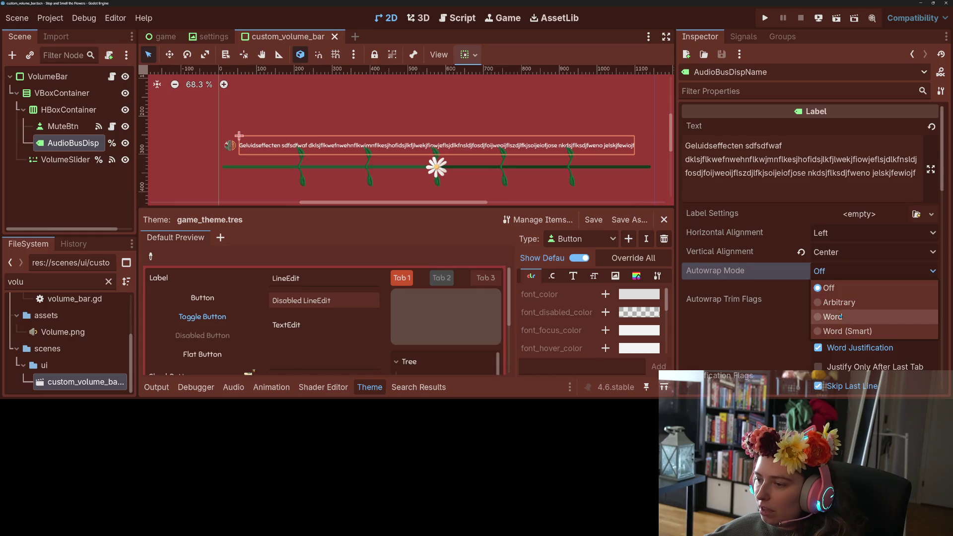
{"action": "left_click", "coordinate": [836, 316]}
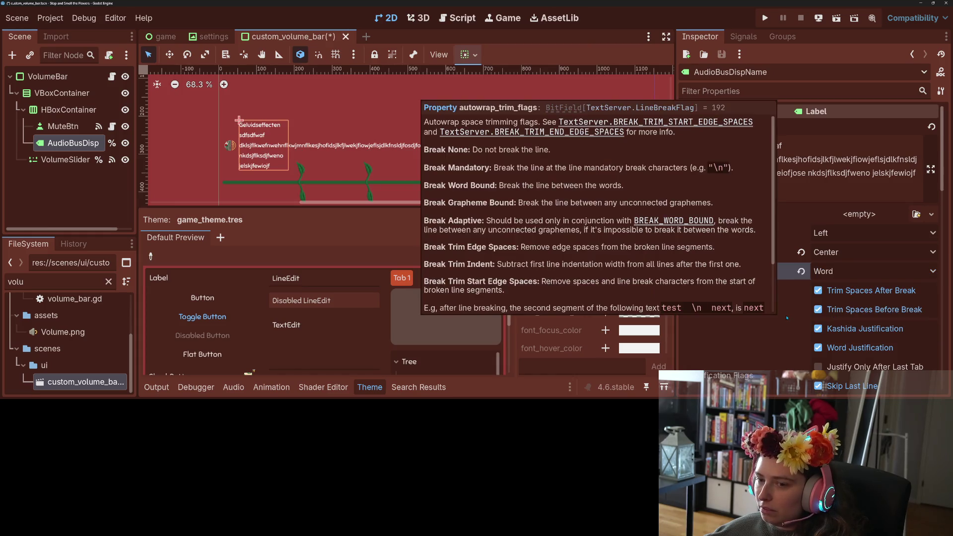
{"action": "scroll", "coordinate": [788, 316], "scroll_direction": "down", "scroll_amount": 5}
{"action": "scroll", "coordinate": [789, 316], "scroll_direction": "down", "scroll_amount": 2}
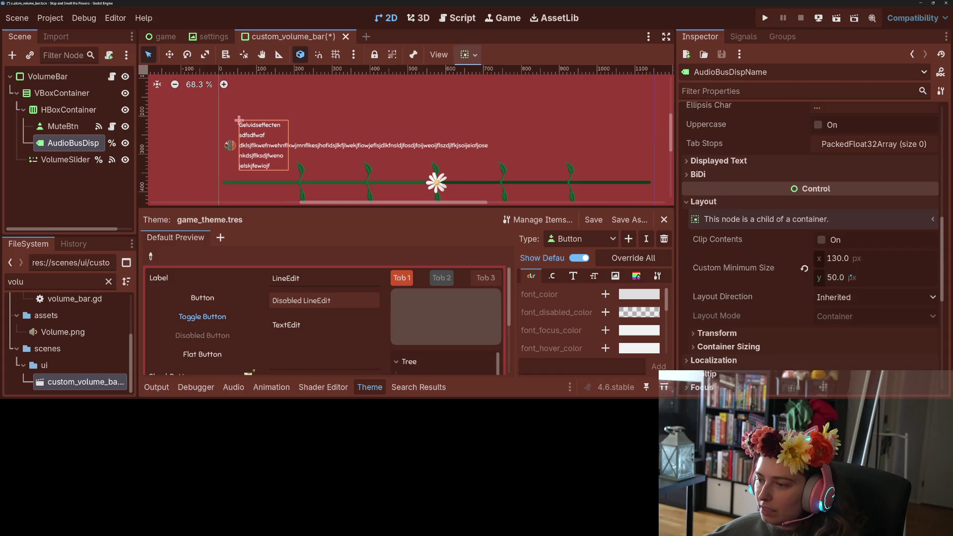
- Give the label a 600 px minimum width and launch the game to test it
{"action": "left_click", "coordinate": [875, 259]}
{"action": "type", "text": "600"}
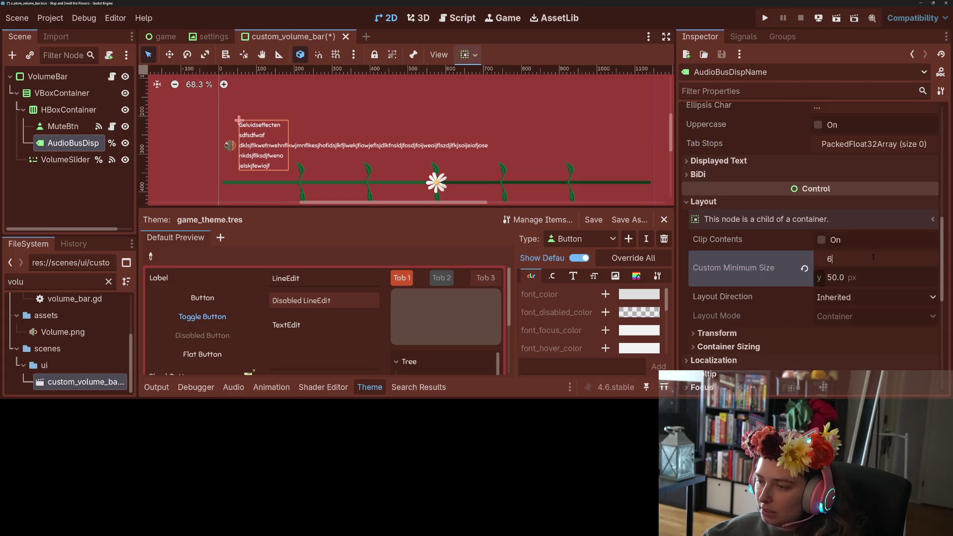
{"action": "key", "text": "Return"}
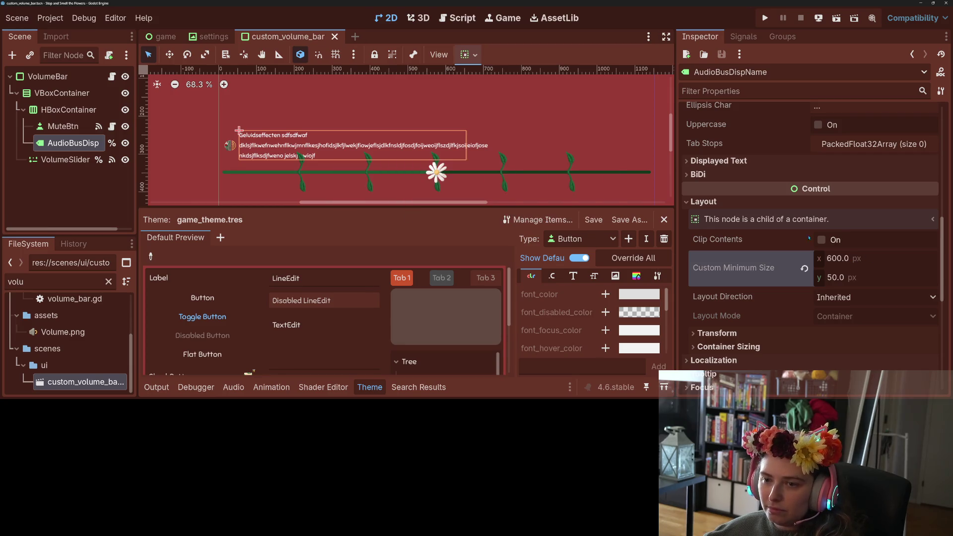
{"action": "scroll", "coordinate": [735, 173], "scroll_direction": "up", "scroll_amount": 7}
{"action": "scroll", "coordinate": [735, 174], "scroll_direction": "up", "scroll_amount": 4}
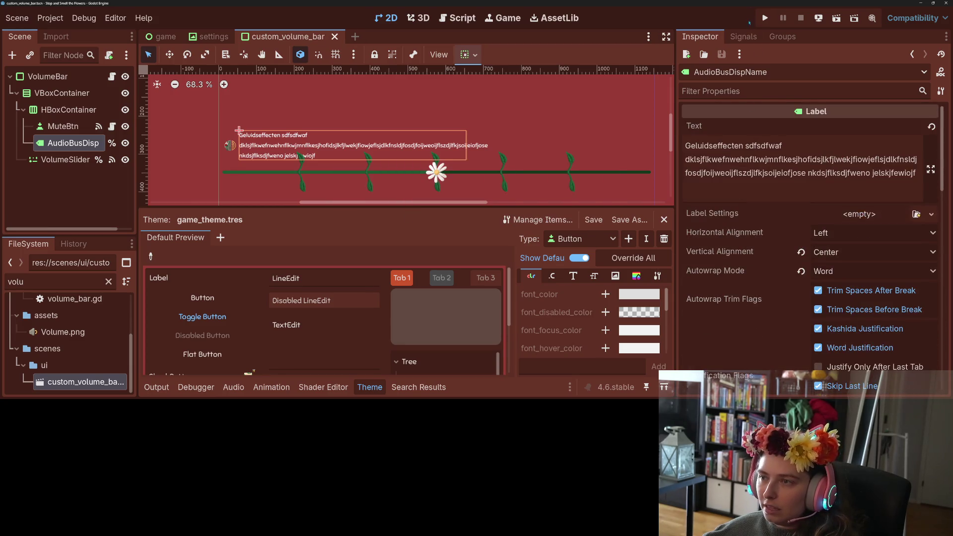
{"action": "left_click", "coordinate": [764, 18]}
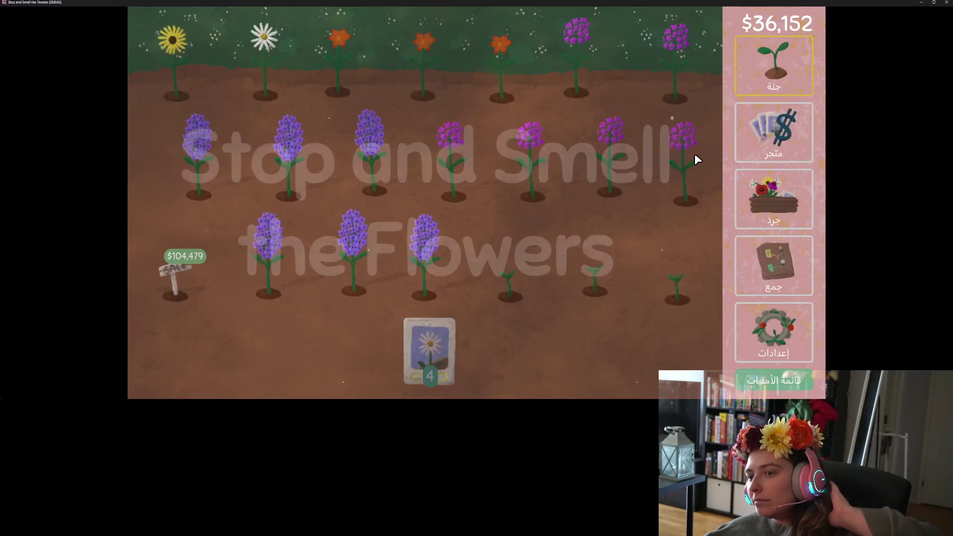
- Check the Arabic settings, audio volume and save/stats pages, then close the game window
{"action": "left_click", "coordinate": [773, 330]}
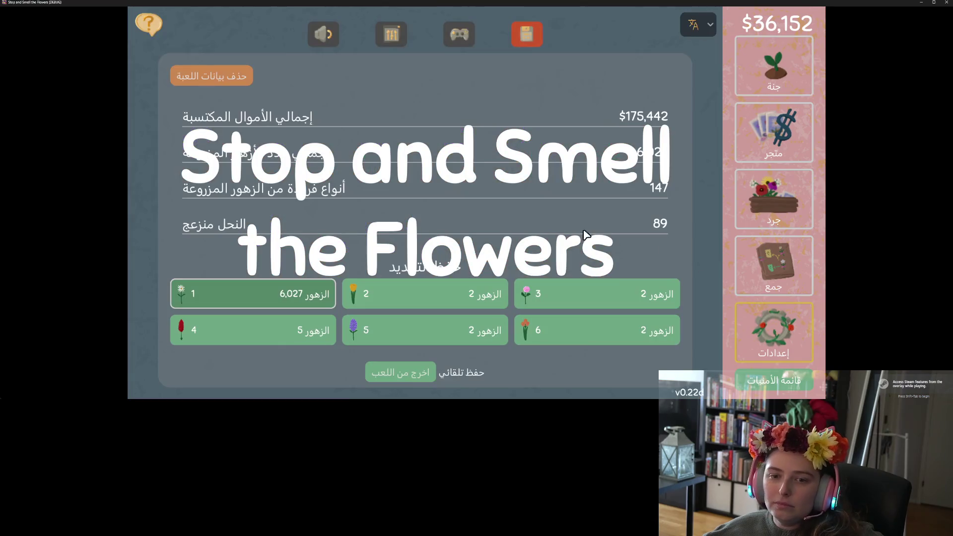
{"action": "left_click", "coordinate": [323, 34]}
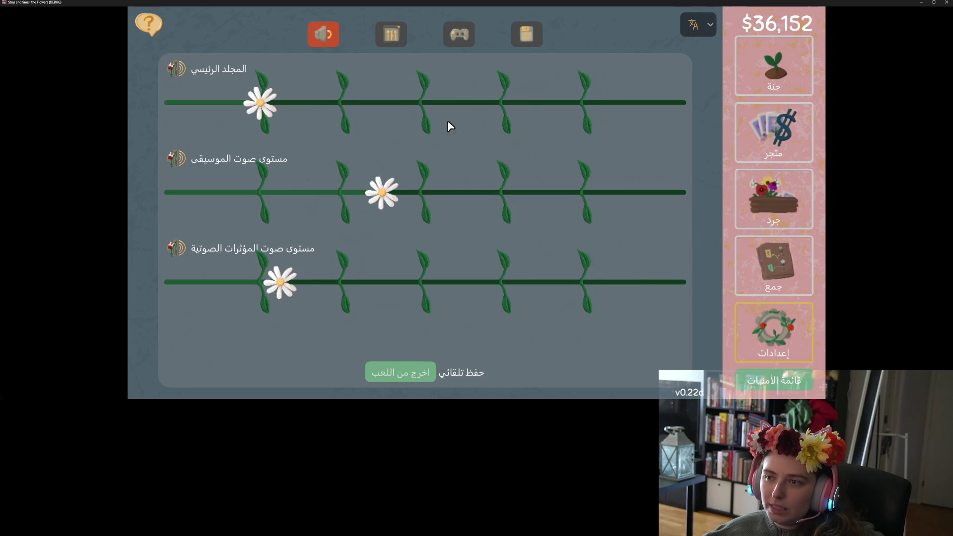
{"action": "left_click", "coordinate": [519, 26]}
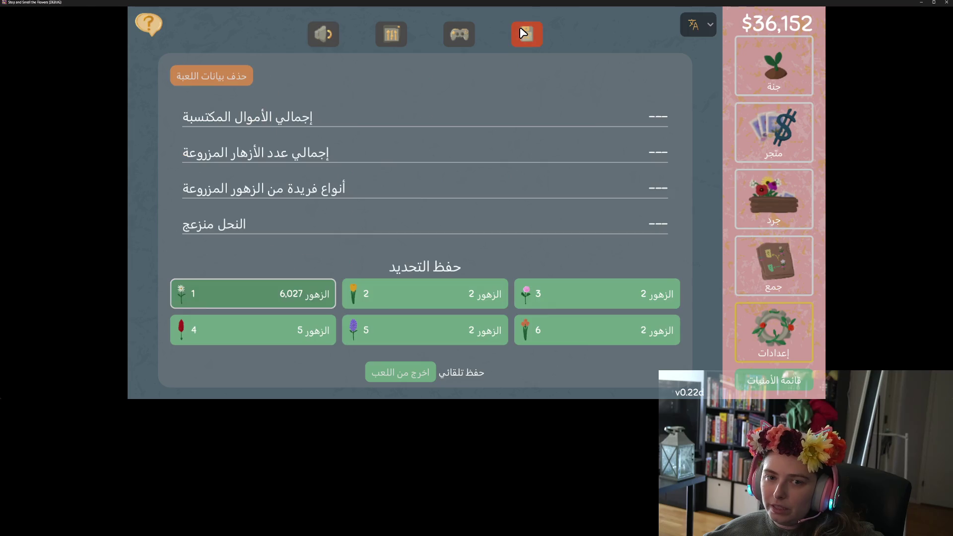
{"action": "left_click", "coordinate": [323, 34]}
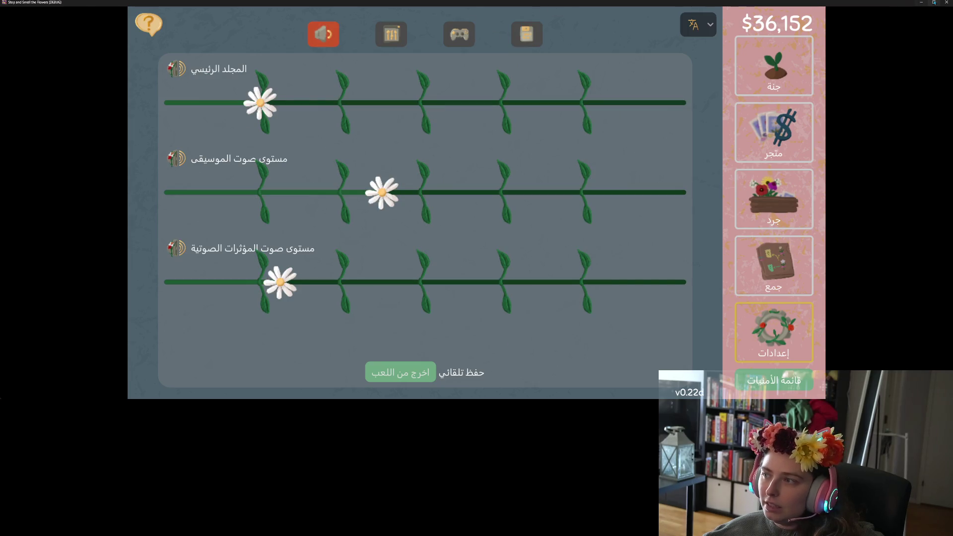
{"action": "left_click", "coordinate": [946, 2]}
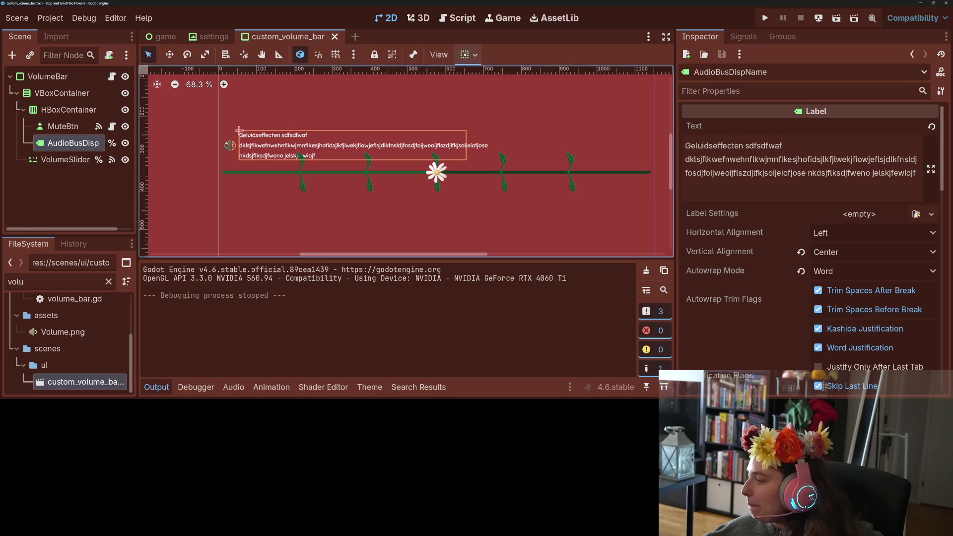
- Discard the test label text change in GitHub Desktop
{"action": "key", "text": "alt+Tab"}
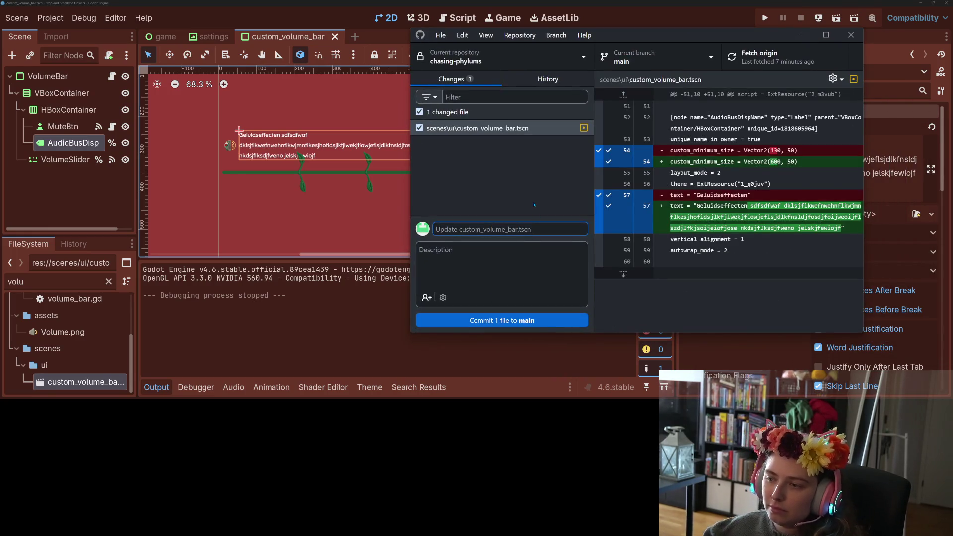
{"action": "right_click", "coordinate": [608, 205]}
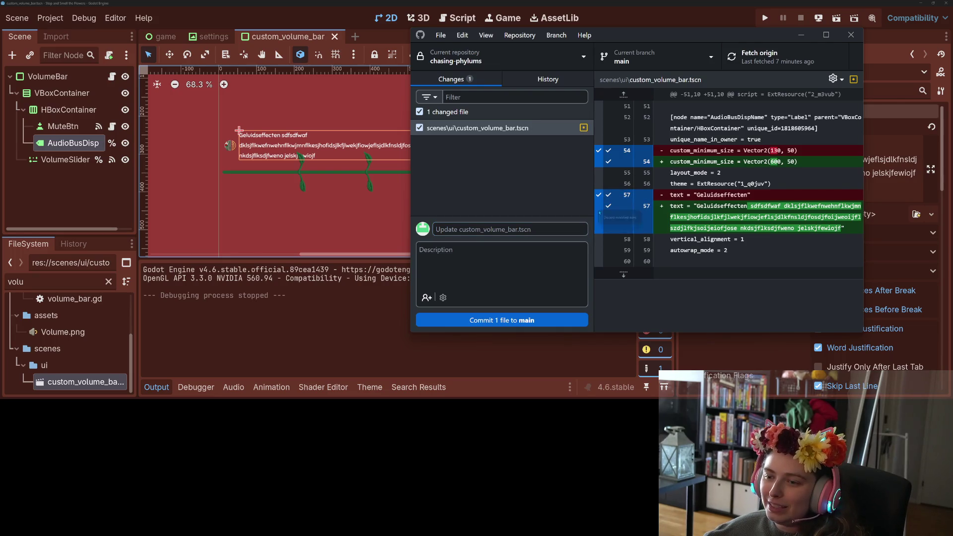
{"action": "left_click", "coordinate": [626, 211]}
- Commit 'increases volume lbl size to avoid early wrapping' to main and push to origin
{"action": "left_click", "coordinate": [496, 228]}
{"action": "type", "text": "increa"}
{"action": "type", "text": "sed"}
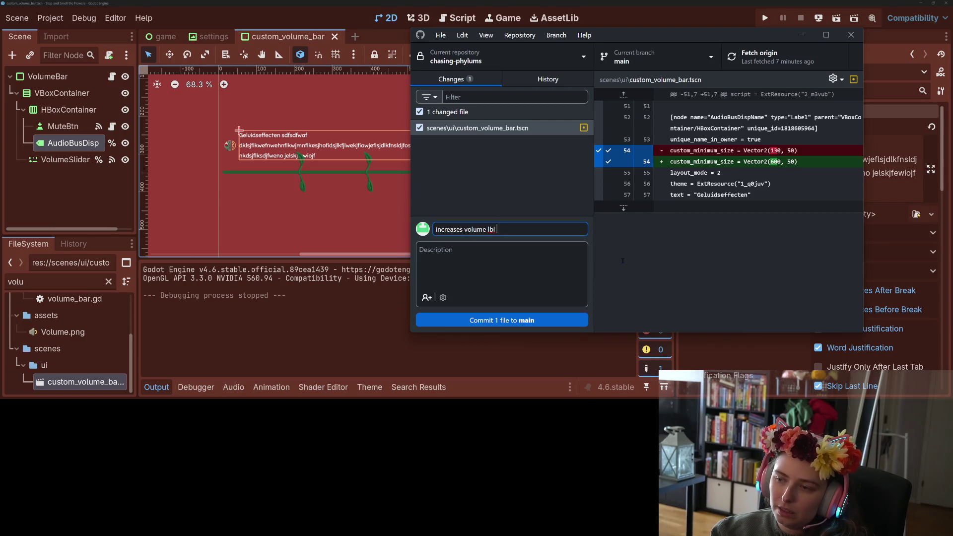
{"action": "type", "text": "ma"}
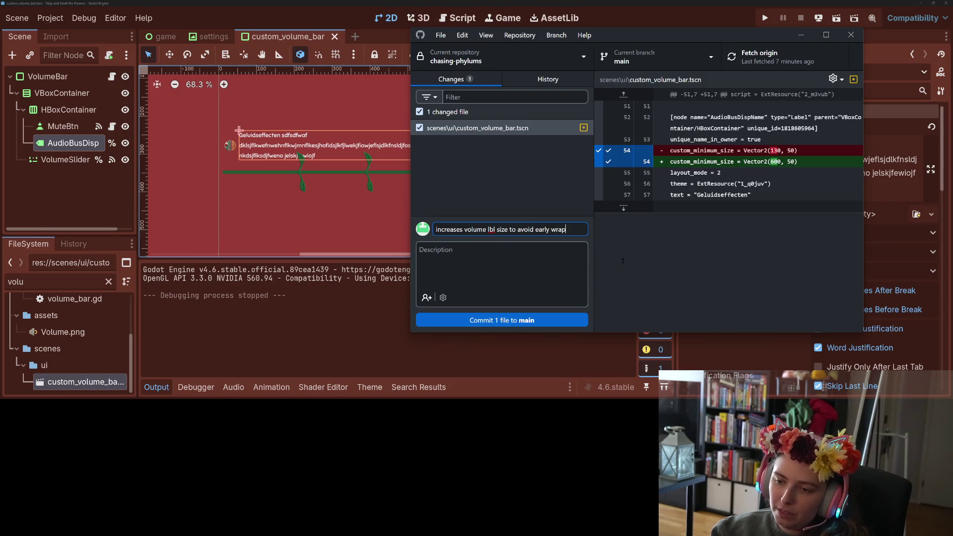
{"action": "left_click", "coordinate": [520, 318]}
{"action": "left_click", "coordinate": [749, 60]}
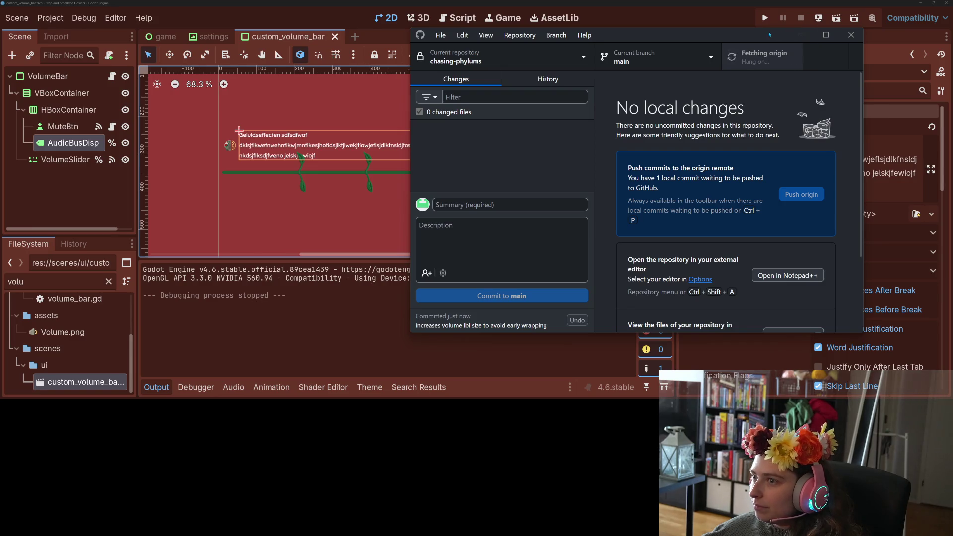
- Close GitHub Desktop, reload the updated scene from disk, and open the game scene
{"action": "left_click_drag", "start_coordinate": [770, 35], "coordinate": [748, 58]}
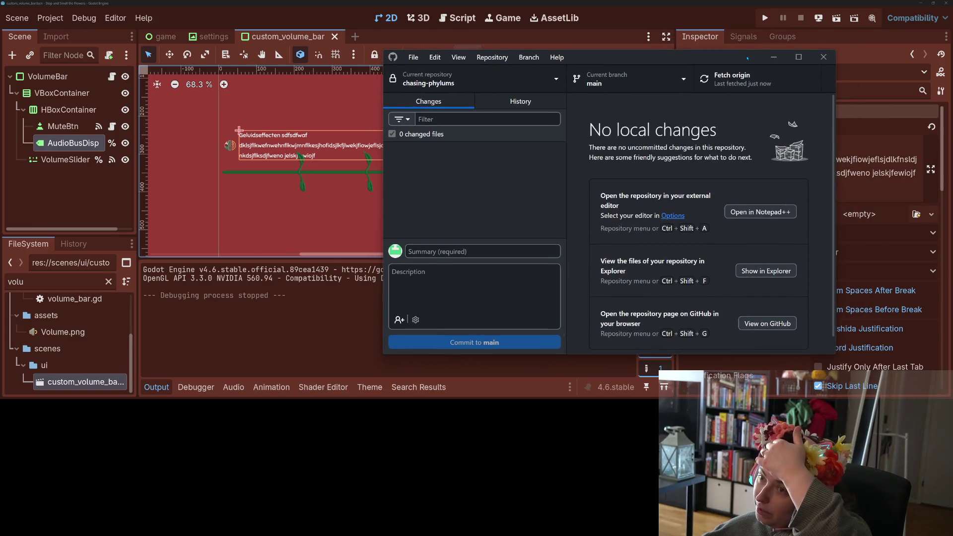
{"action": "left_click", "coordinate": [773, 57]}
{"action": "left_click", "coordinate": [499, 248]}
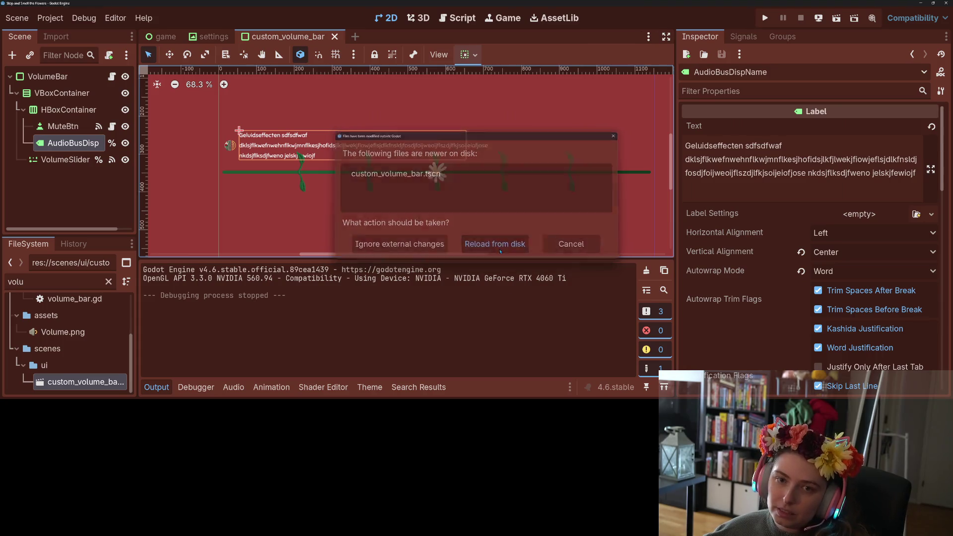
{"action": "left_click", "coordinate": [164, 39]}
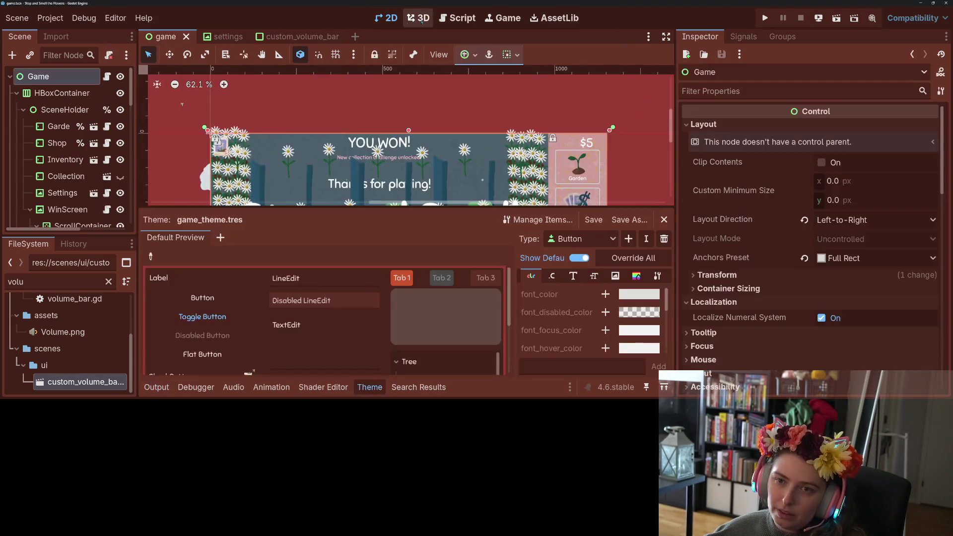
- Collapse the bottom panel, select HBoxContainer and expand its Localization settings
{"action": "left_click", "coordinate": [156, 387]}
{"action": "left_click", "coordinate": [156, 387]}
{"action": "left_click", "coordinate": [51, 93]}
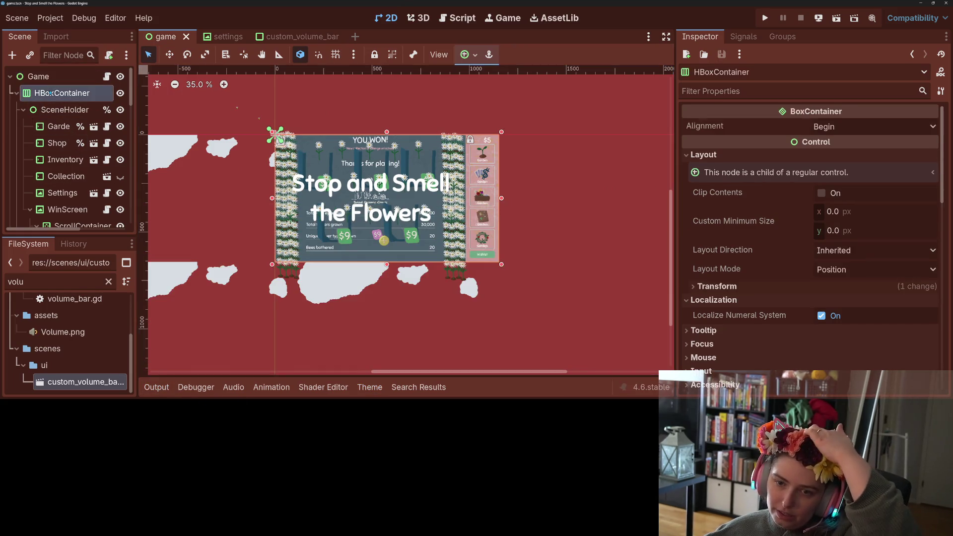
{"action": "scroll", "coordinate": [755, 208], "scroll_direction": "down", "scroll_amount": 5}
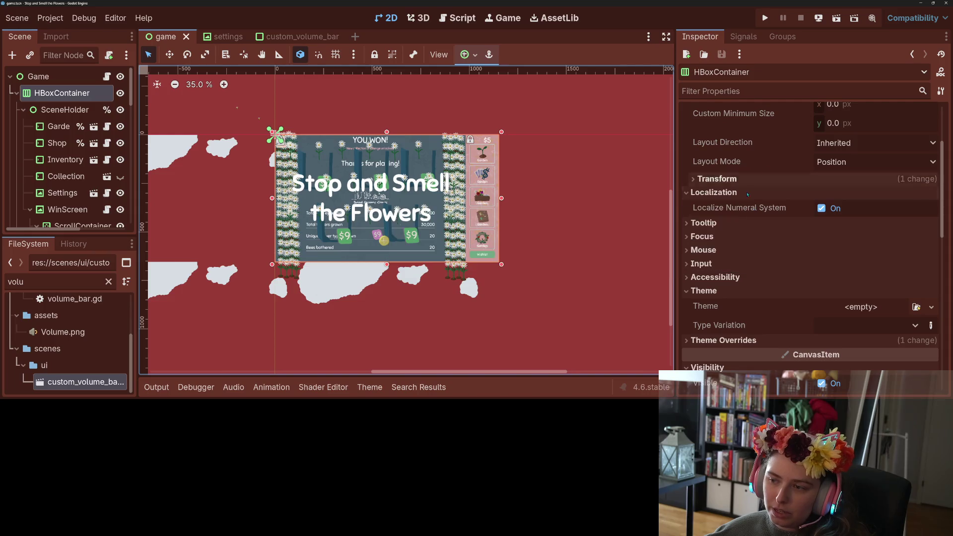
{"action": "left_click", "coordinate": [749, 192]}
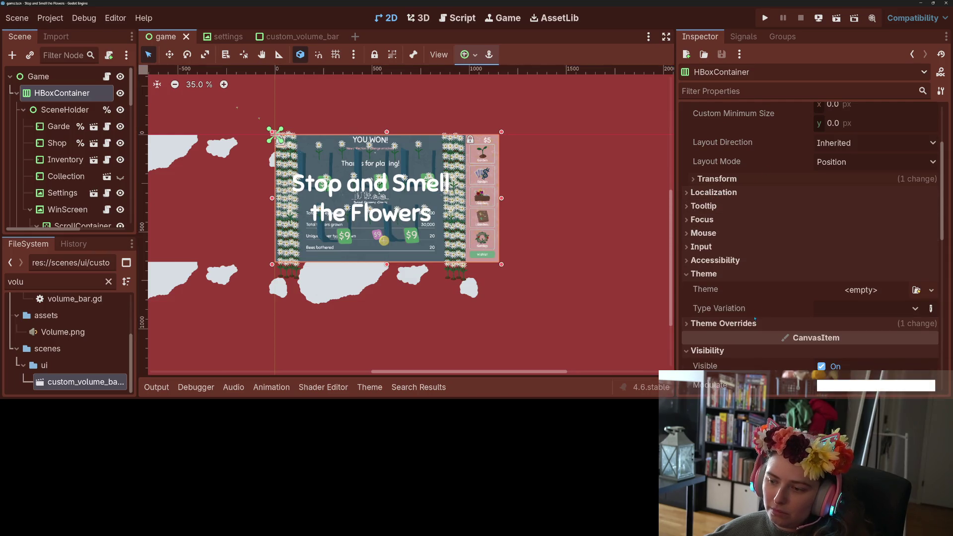
{"action": "scroll", "coordinate": [747, 312], "scroll_direction": "up", "scroll_amount": 2}
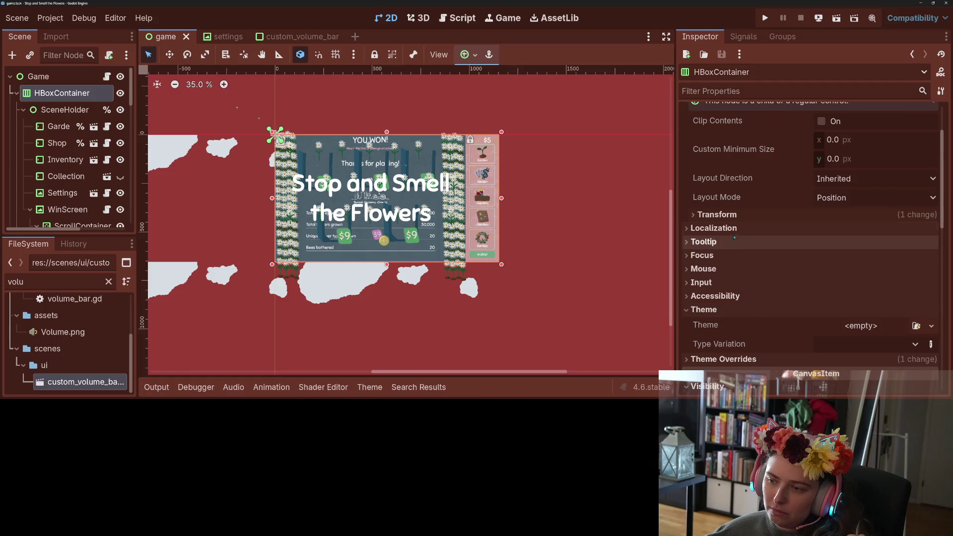
{"action": "left_click", "coordinate": [734, 223]}
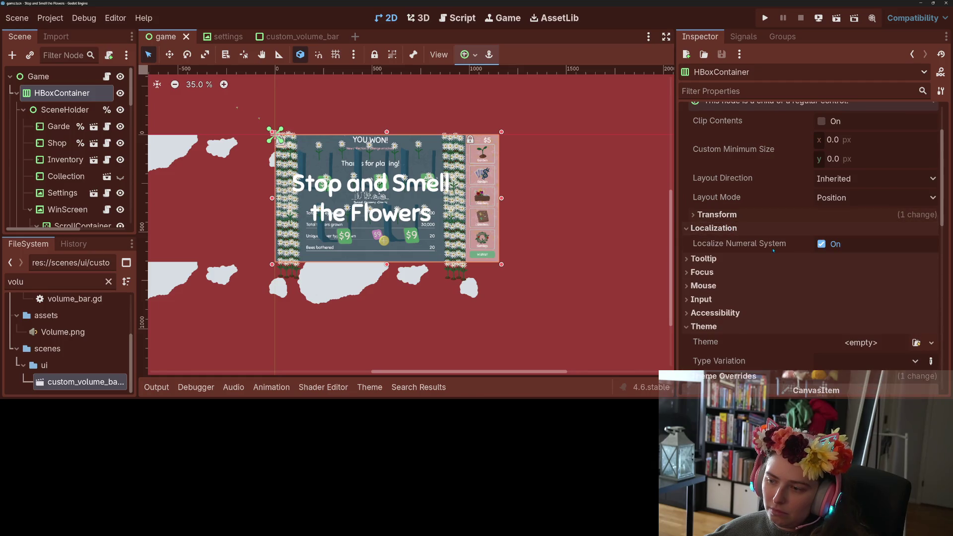
{"action": "mouse_move", "coordinate": [772, 247]}
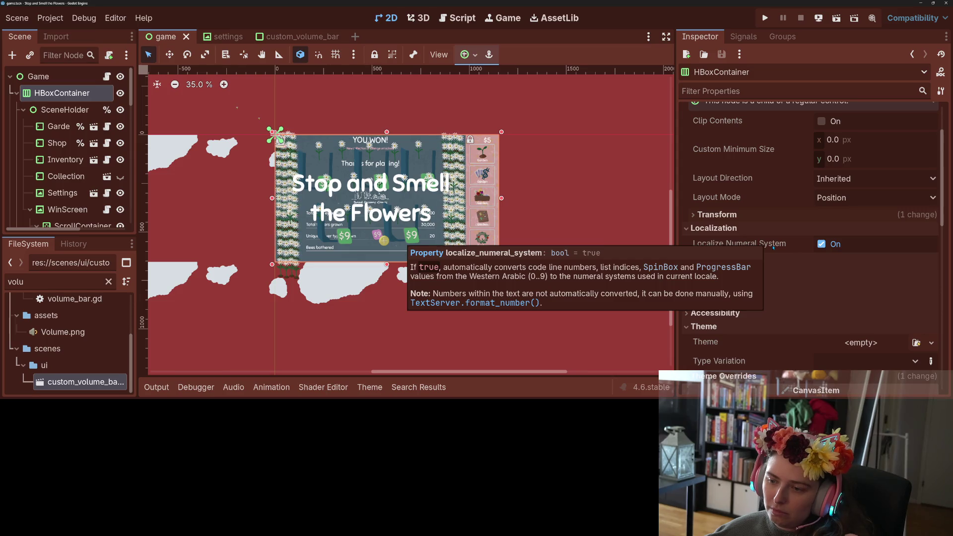
{"action": "scroll", "coordinate": [774, 263], "scroll_direction": "up", "scroll_amount": 2}
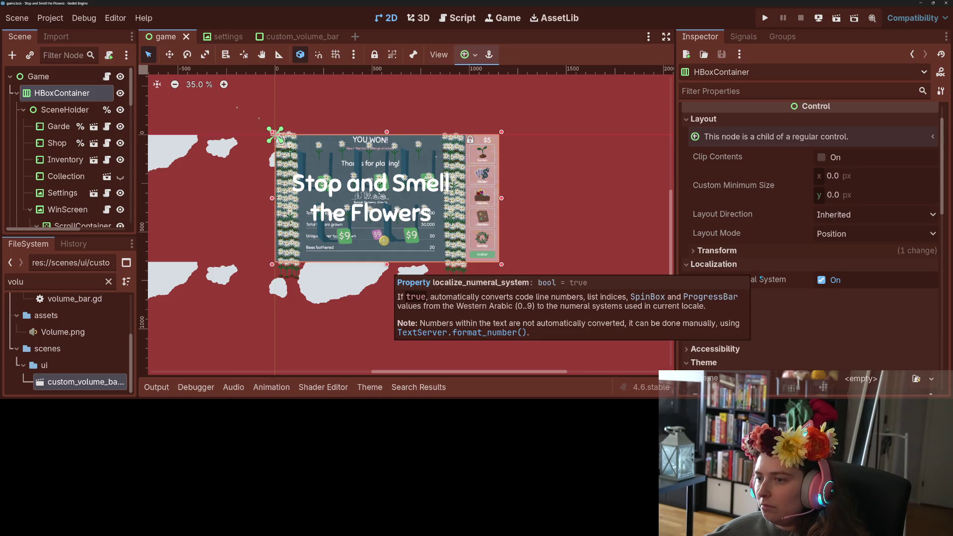
{"action": "scroll", "coordinate": [759, 279], "scroll_direction": "up", "scroll_amount": 2}
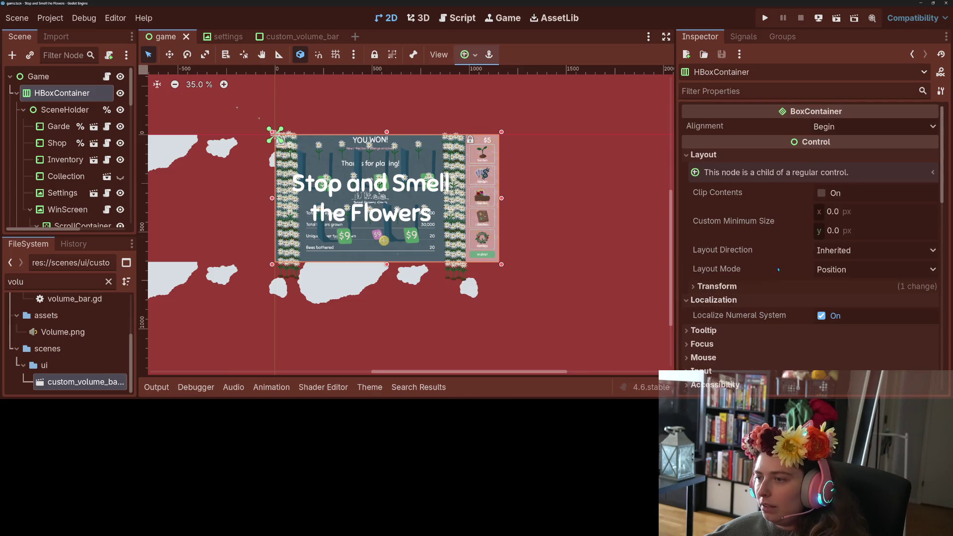
- Expand and then collapse the HBoxContainer's Transform settings
{"action": "left_click", "coordinate": [770, 288]}
{"action": "scroll", "coordinate": [770, 289], "scroll_direction": "down", "scroll_amount": 8}
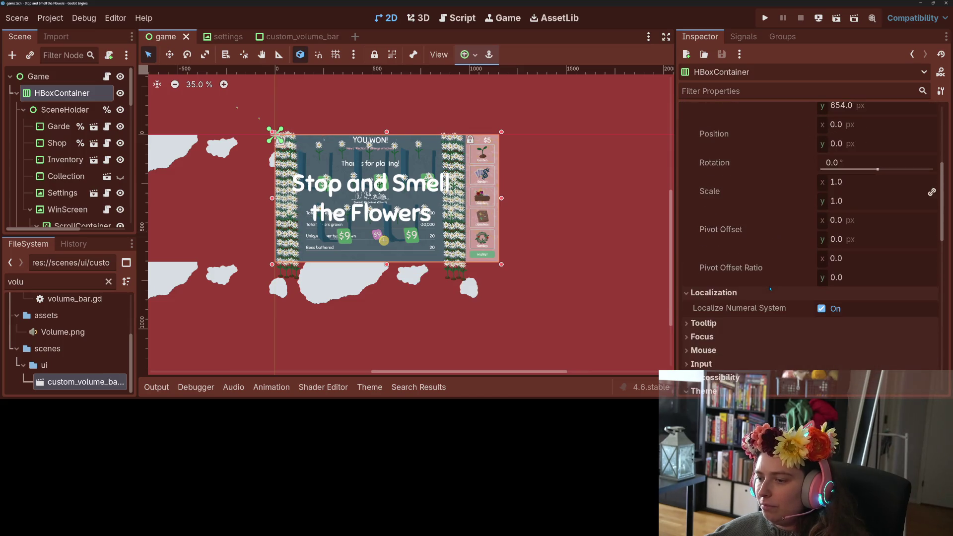
{"action": "scroll", "coordinate": [770, 289], "scroll_direction": "up", "scroll_amount": 8}
{"action": "left_click", "coordinate": [717, 286]}
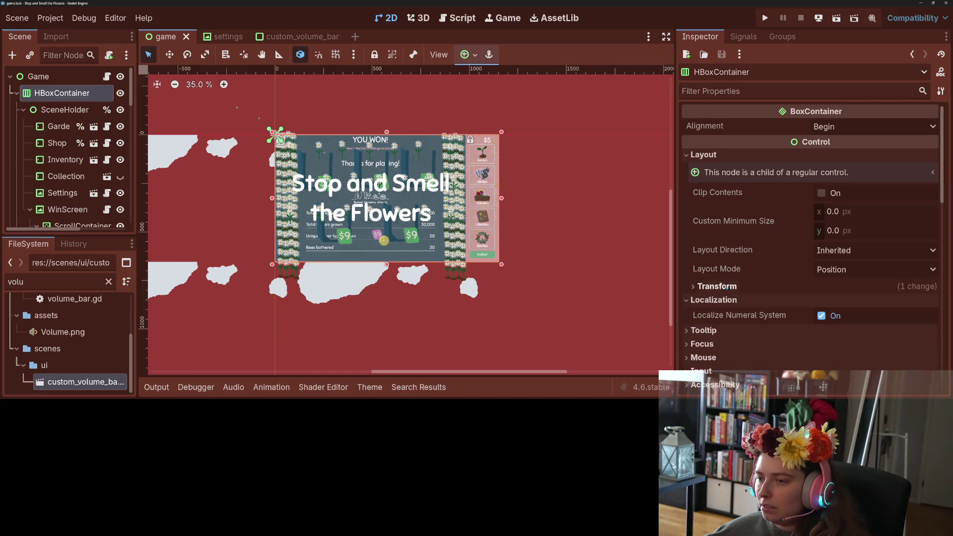
- Reselect HBoxContainer, expand Editor Description and Auto Translate, then select the Game root node
{"action": "left_click", "coordinate": [49, 110]}
{"action": "left_click", "coordinate": [60, 92]}
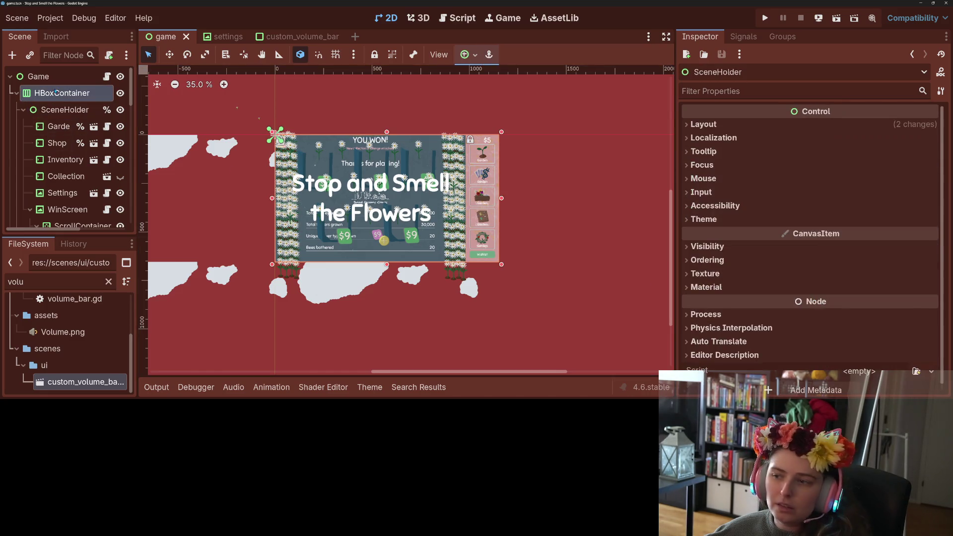
{"action": "scroll", "coordinate": [783, 256], "scroll_direction": "down", "scroll_amount": 5}
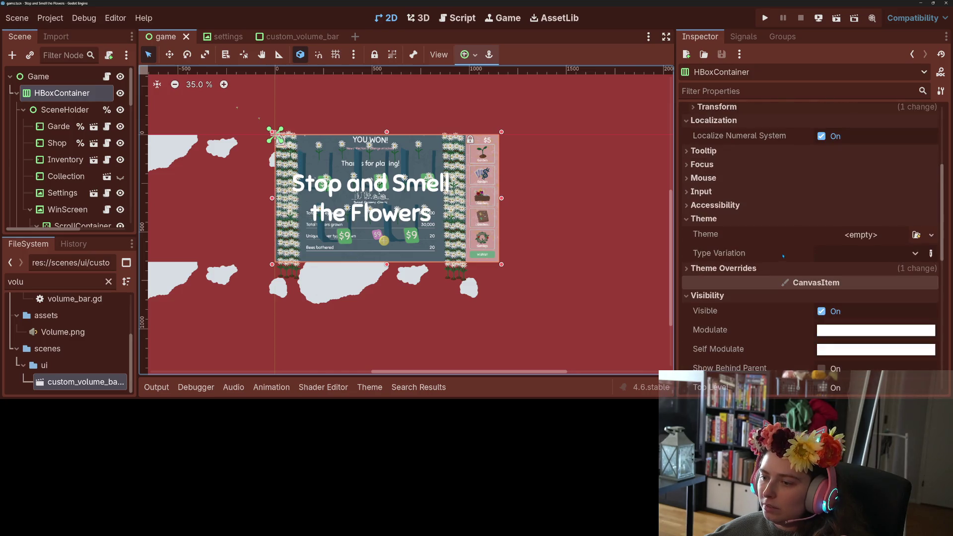
{"action": "scroll", "coordinate": [783, 256], "scroll_direction": "down", "scroll_amount": 8}
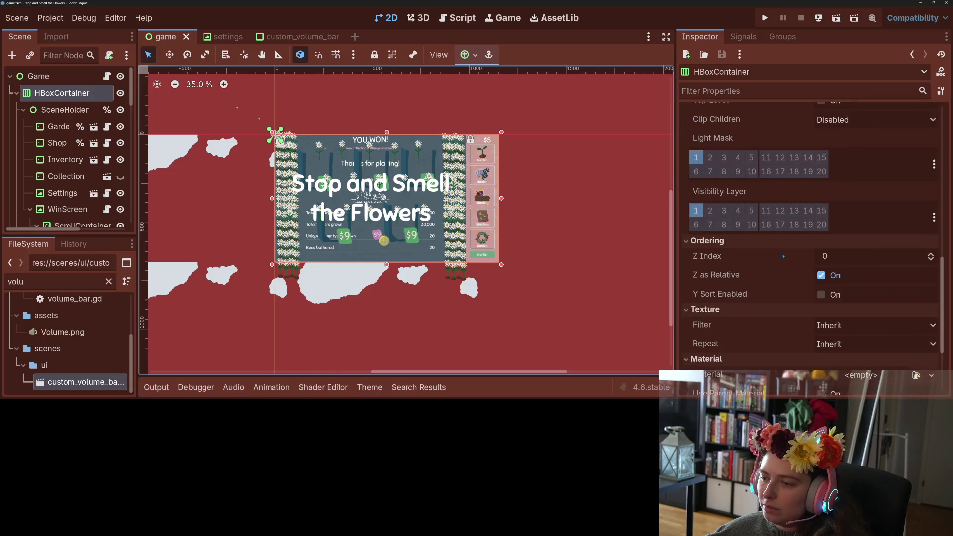
{"action": "scroll", "coordinate": [783, 256], "scroll_direction": "down", "scroll_amount": 3}
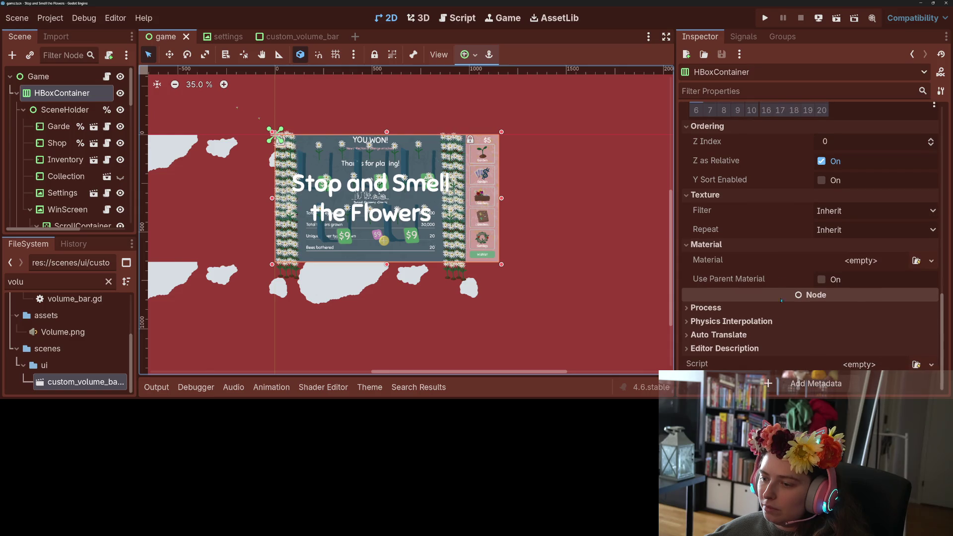
{"action": "left_click", "coordinate": [754, 348]}
{"action": "left_click", "coordinate": [754, 334]}
{"action": "scroll", "coordinate": [753, 333], "scroll_direction": "down", "scroll_amount": 3}
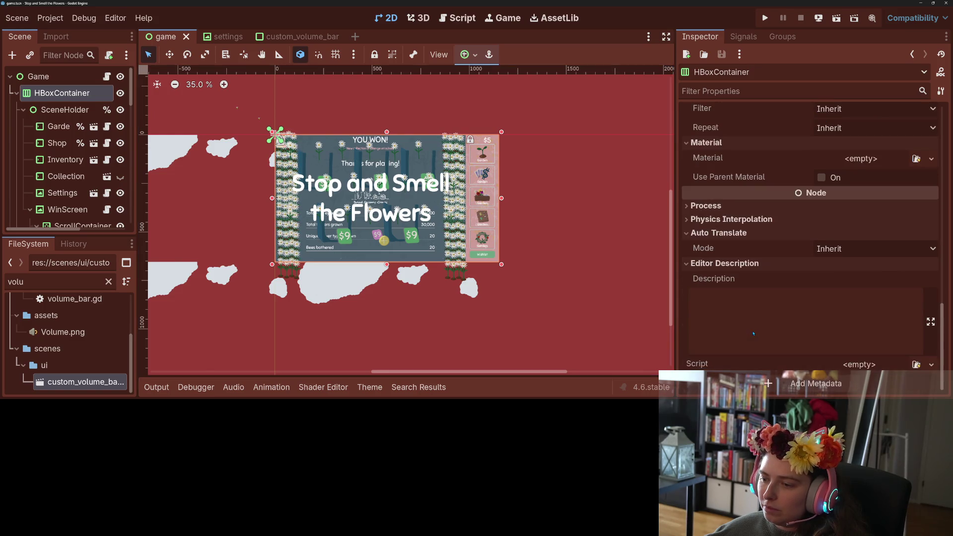
{"action": "left_click", "coordinate": [38, 77]}
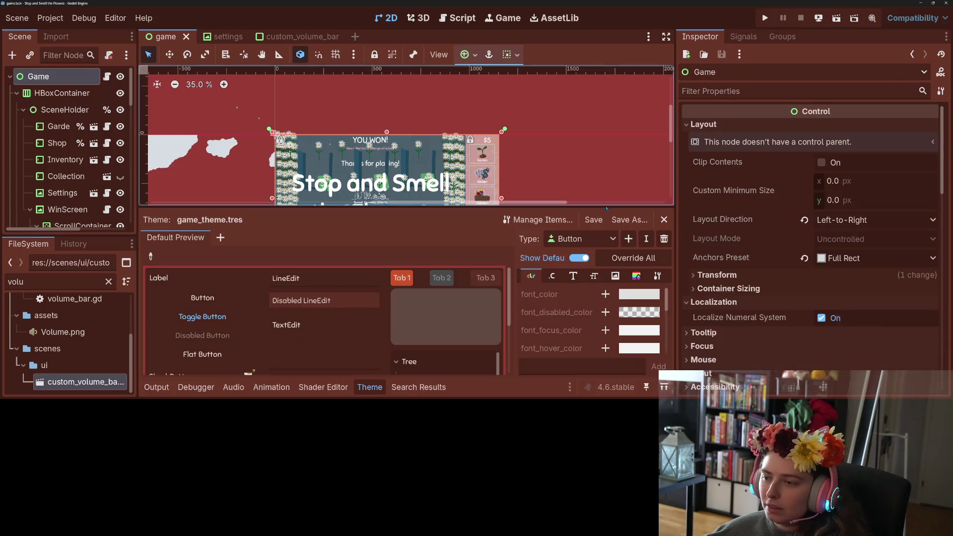
- Review the Game node's Theme section using game_theme.tres, then bring up the Project menu
{"action": "scroll", "coordinate": [769, 290], "scroll_direction": "down", "scroll_amount": 5}
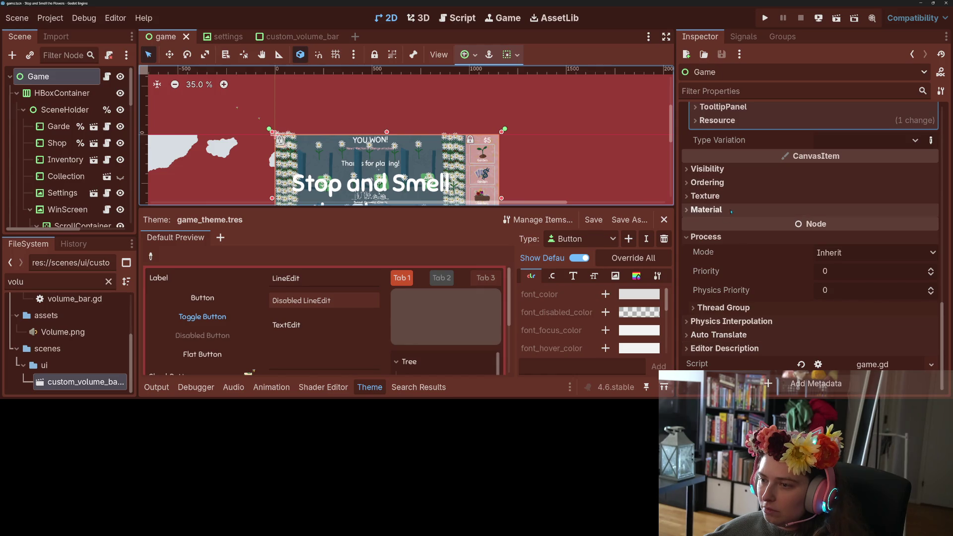
{"action": "scroll", "coordinate": [741, 247], "scroll_direction": "up", "scroll_amount": 3}
{"action": "scroll", "coordinate": [741, 247], "scroll_direction": "down", "scroll_amount": 3}
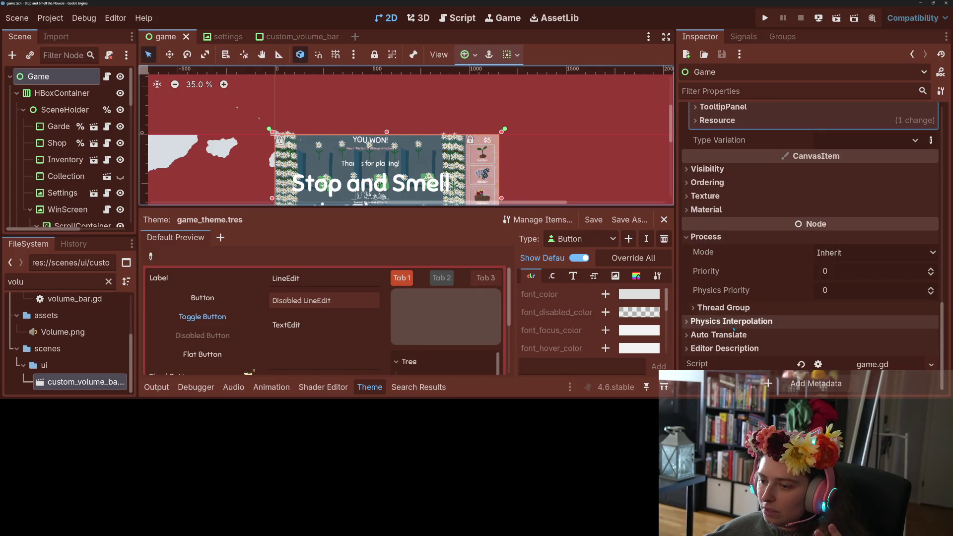
{"action": "scroll", "coordinate": [736, 331], "scroll_direction": "up", "scroll_amount": 15}
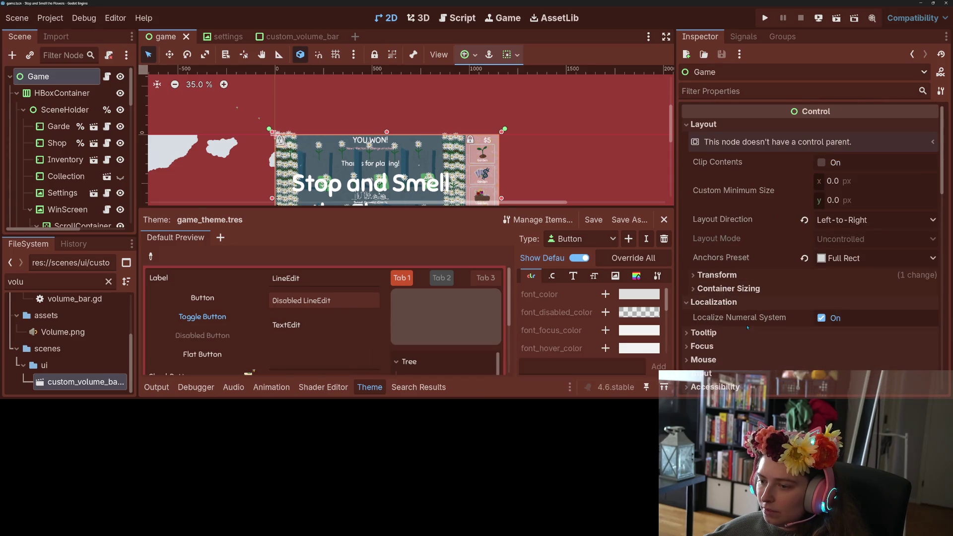
{"action": "scroll", "coordinate": [748, 320], "scroll_direction": "down", "scroll_amount": 2}
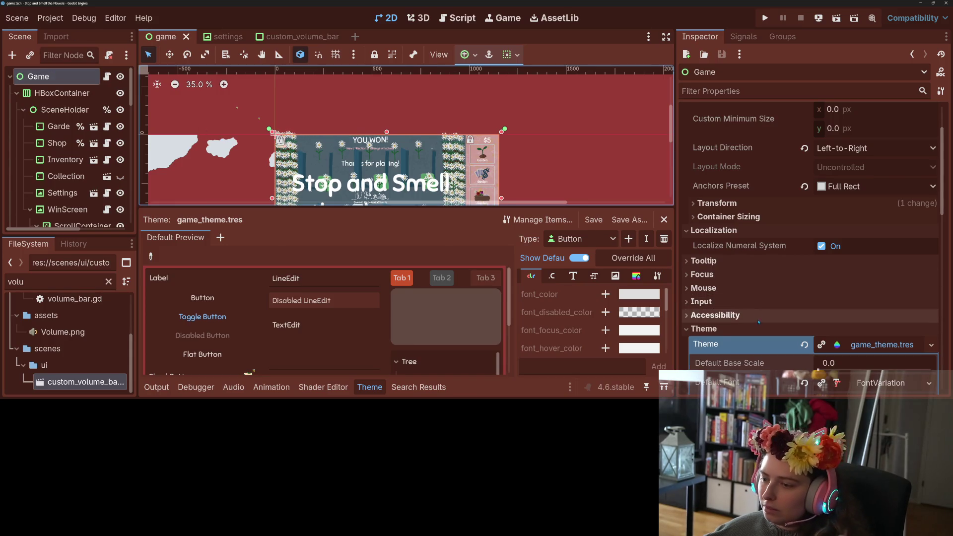
{"action": "scroll", "coordinate": [723, 304], "scroll_direction": "down", "scroll_amount": 3}
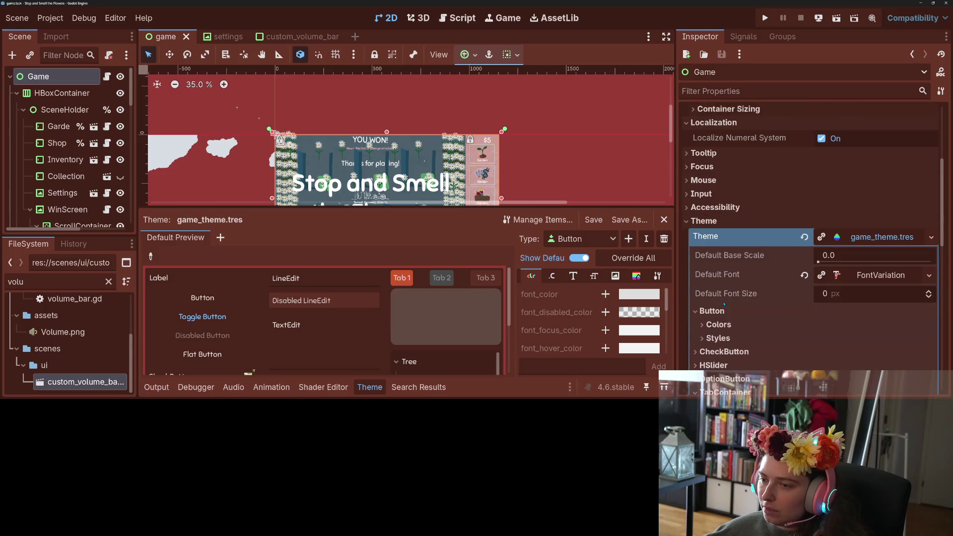
{"action": "scroll", "coordinate": [723, 304], "scroll_direction": "down", "scroll_amount": 1}
{"action": "left_click", "coordinate": [50, 18]}
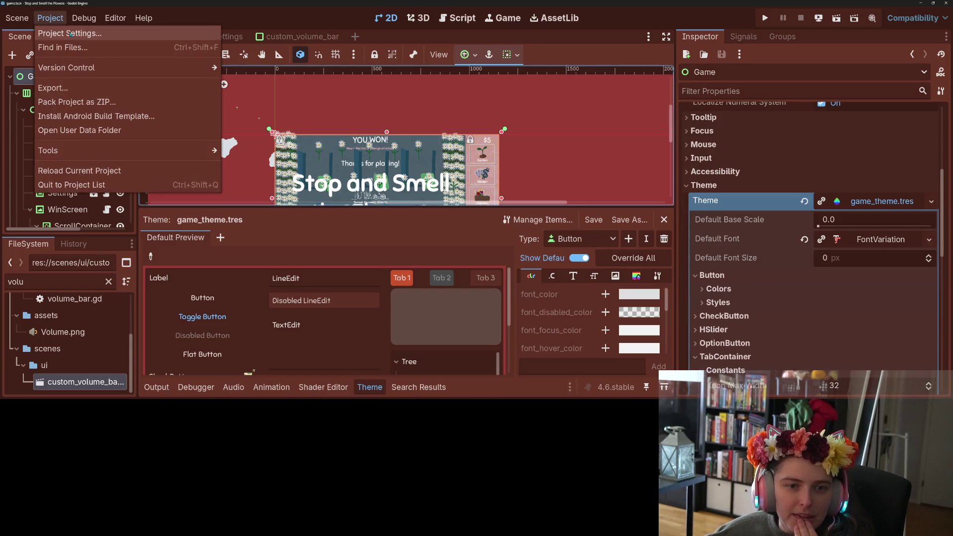
- Open Project Settings on the General tab showing Stop and Smell the Flowers 0.22d, and filter for 'localiz'
{"action": "left_click", "coordinate": [70, 33]}
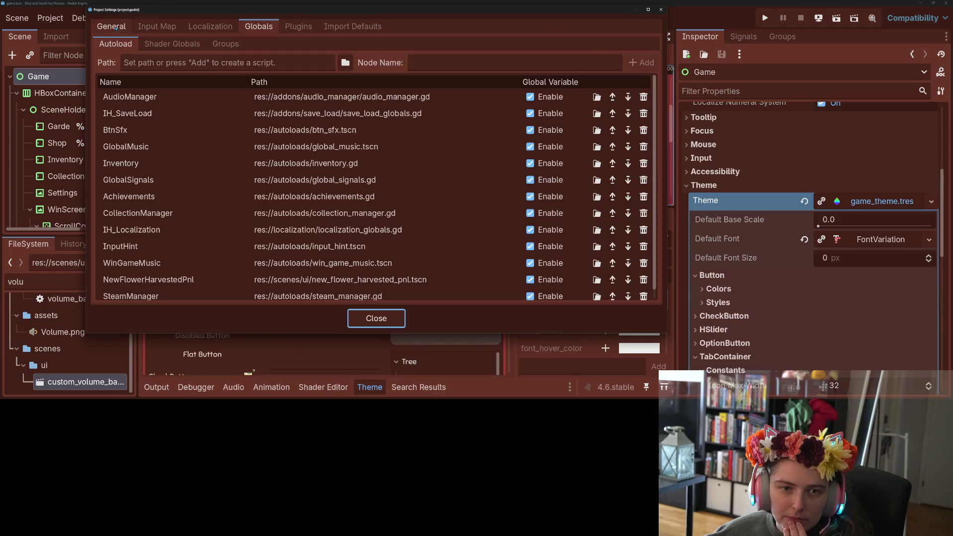
{"action": "left_click", "coordinate": [115, 28]}
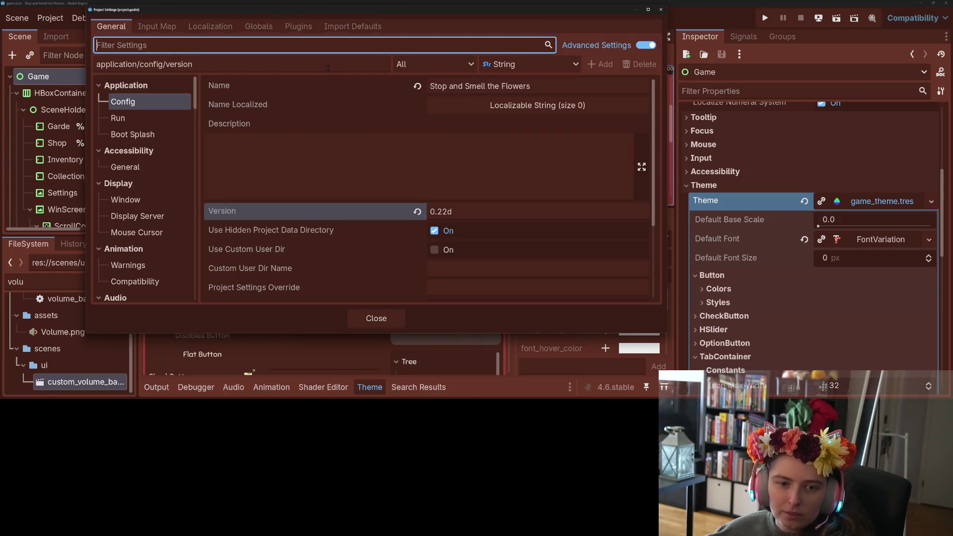
{"action": "scroll", "coordinate": [348, 230], "scroll_direction": "down", "scroll_amount": 5}
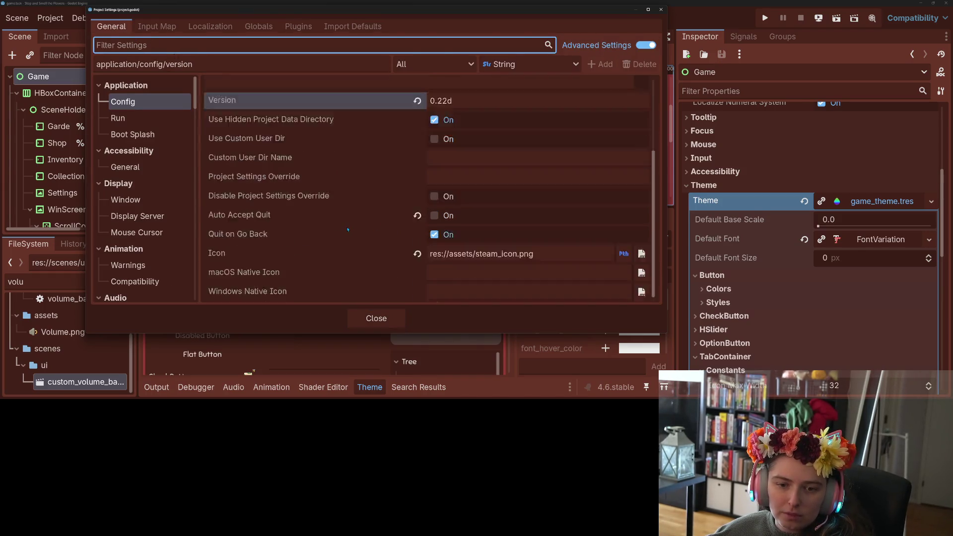
{"action": "scroll", "coordinate": [149, 223], "scroll_direction": "down", "scroll_amount": 10}
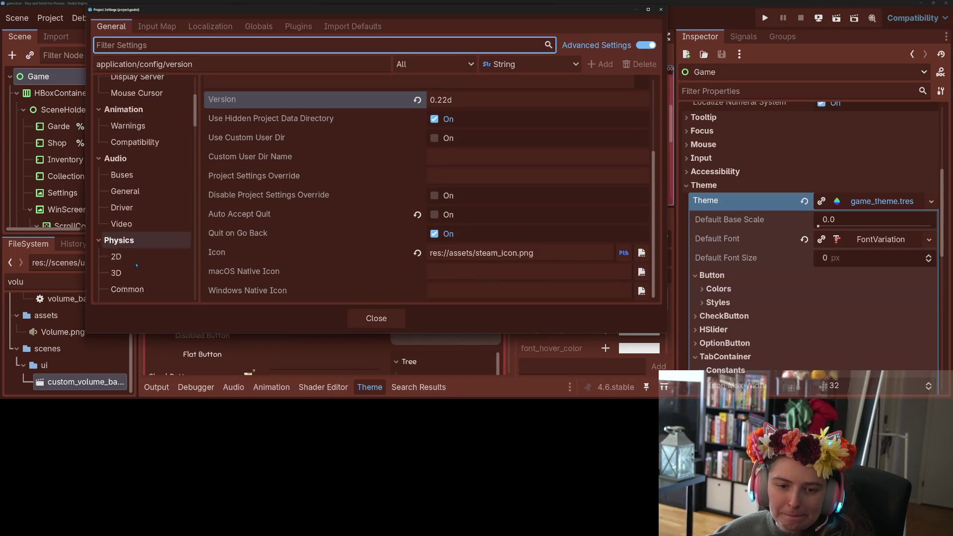
{"action": "type", "text": "l"}
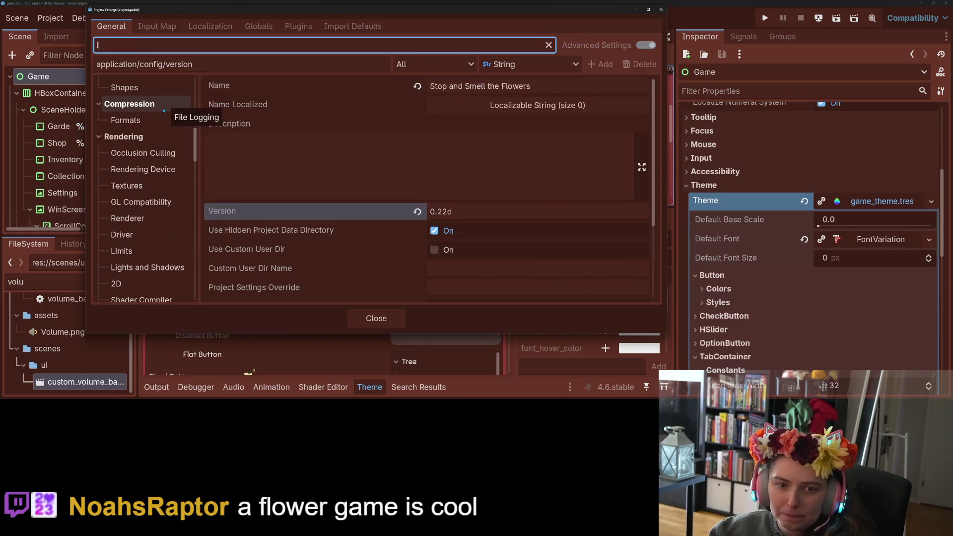
{"action": "type", "text": "ocaliz"}
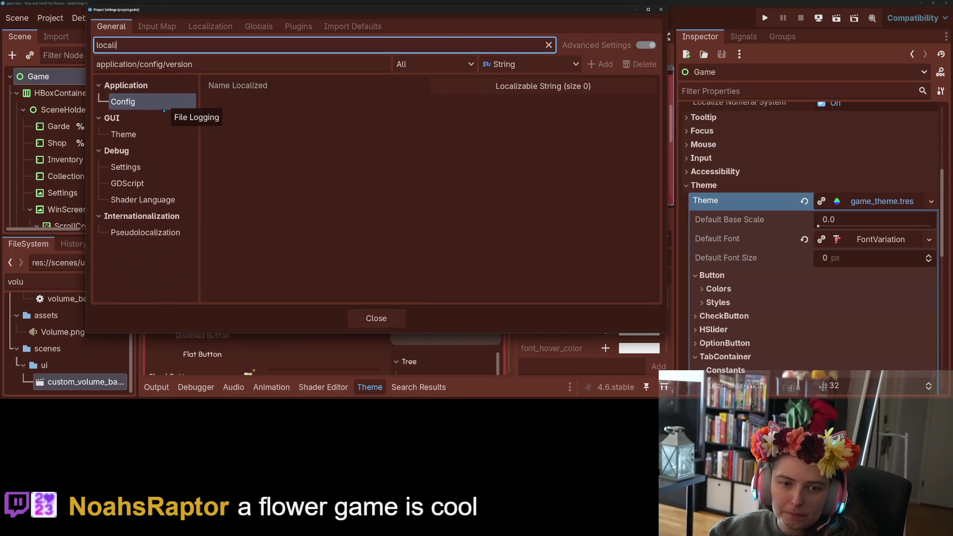
{"action": "left_click", "coordinate": [164, 135]}
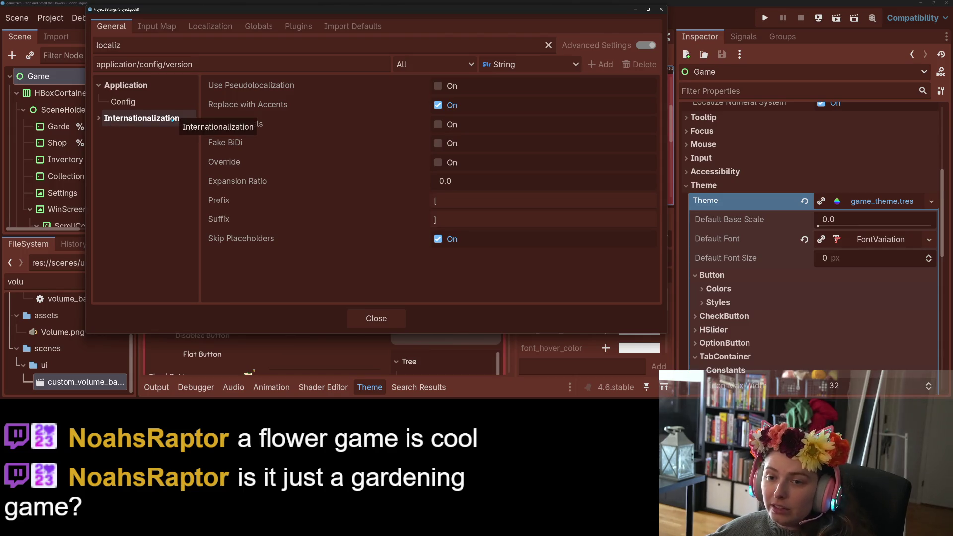
{"action": "left_click", "coordinate": [134, 141]}
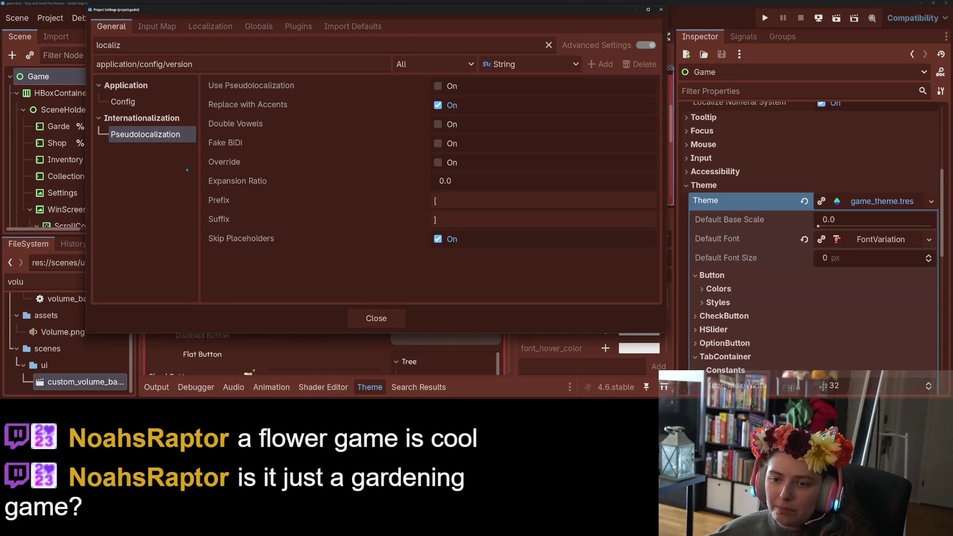
{"action": "left_click", "coordinate": [127, 101]}
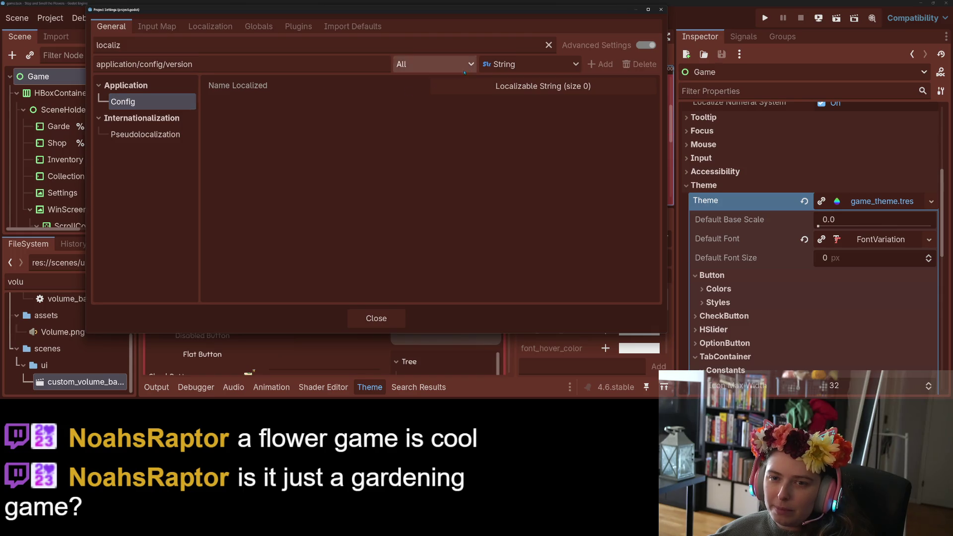
{"action": "left_click", "coordinate": [548, 45]}
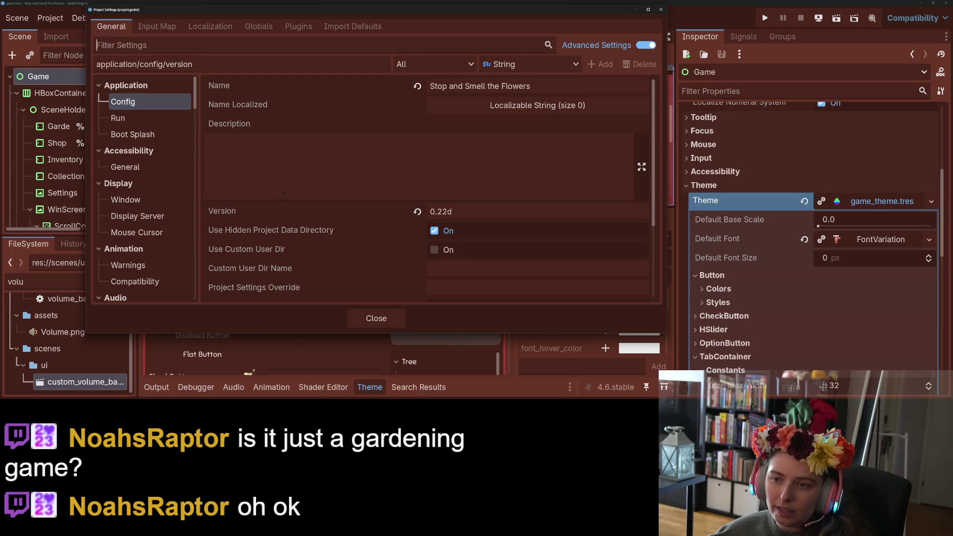
{"action": "scroll", "coordinate": [260, 260], "scroll_direction": "down", "scroll_amount": 3}
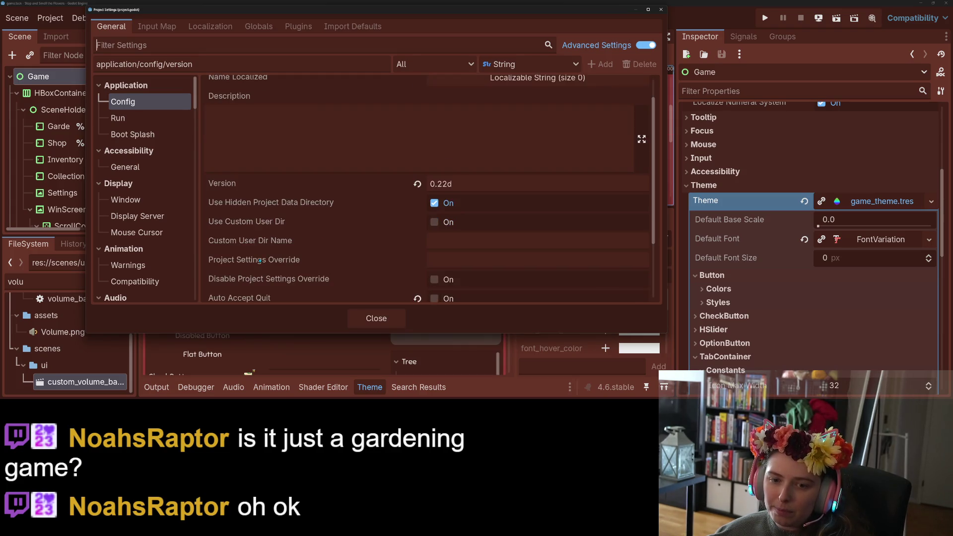
{"action": "scroll", "coordinate": [259, 261], "scroll_direction": "down", "scroll_amount": 1}
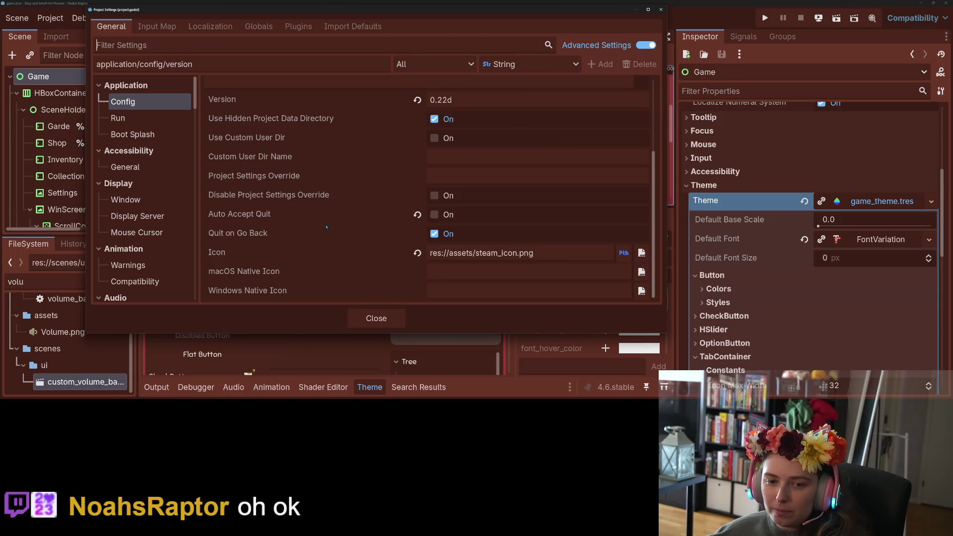
{"action": "mouse_move", "coordinate": [336, 215]}
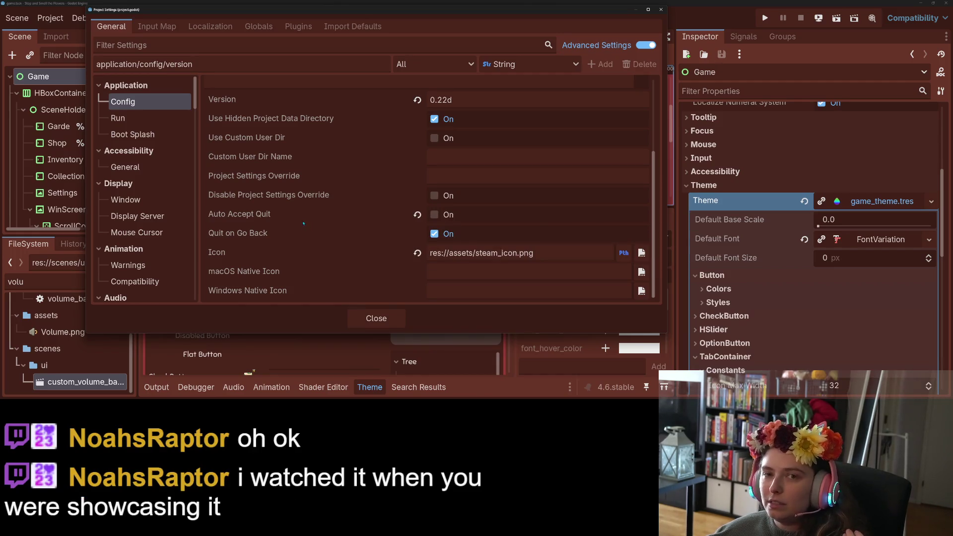
{"action": "mouse_move", "coordinate": [294, 217]}
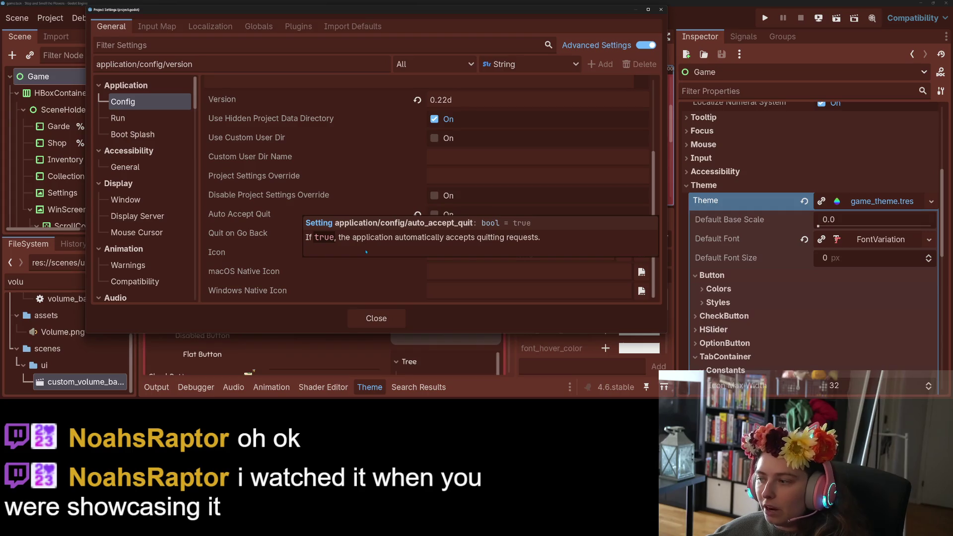
{"action": "mouse_move", "coordinate": [323, 279]}
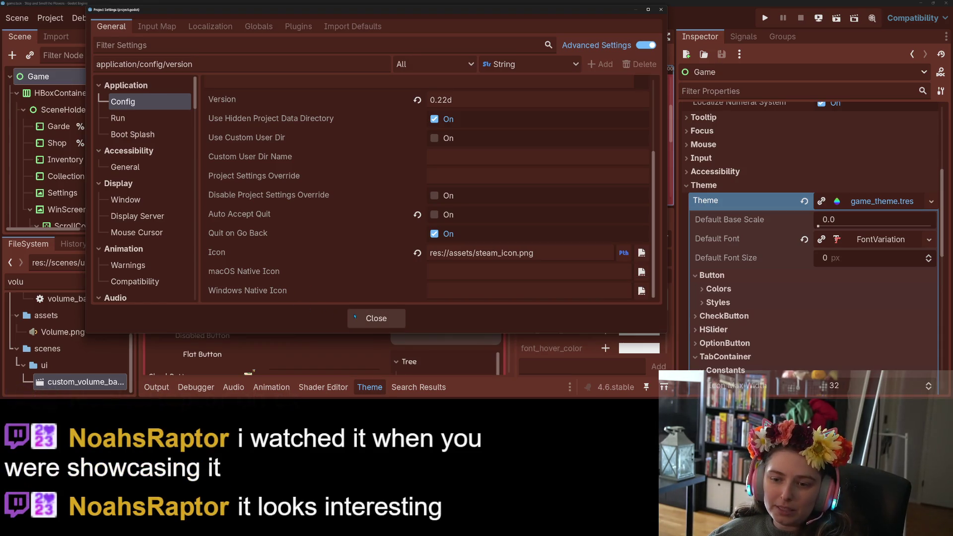
{"action": "scroll", "coordinate": [149, 215], "scroll_direction": "down", "scroll_amount": 1}
{"action": "scroll", "coordinate": [149, 216], "scroll_direction": "up", "scroll_amount": 1}
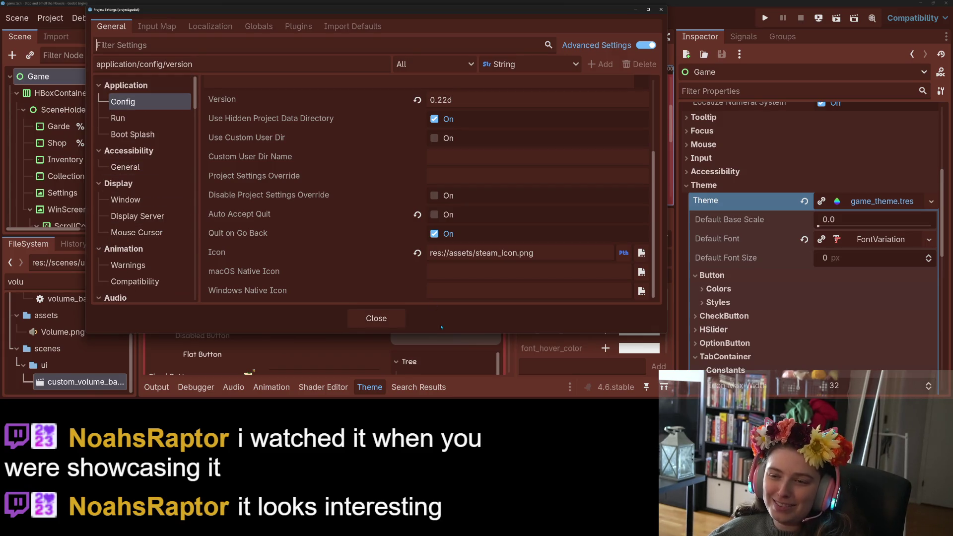
{"action": "left_click", "coordinate": [377, 318]}
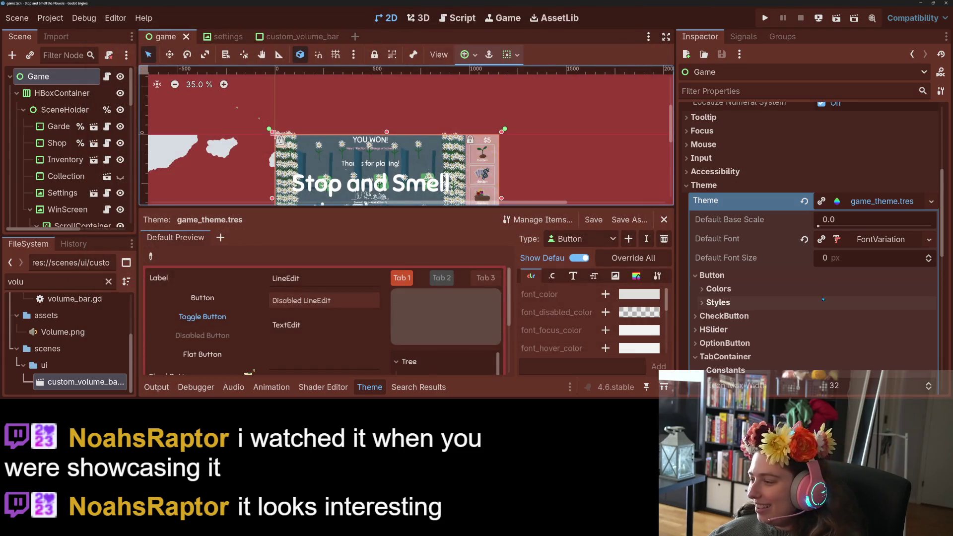
{"action": "left_click", "coordinate": [838, 204]}
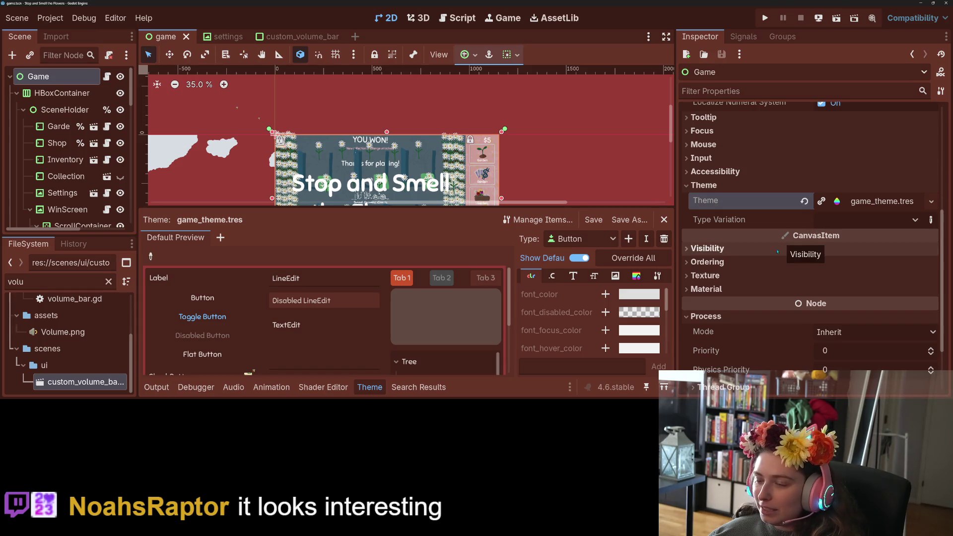
{"action": "scroll", "coordinate": [758, 312], "scroll_direction": "down", "scroll_amount": 2}
{"action": "scroll", "coordinate": [759, 312], "scroll_direction": "down", "scroll_amount": 2}
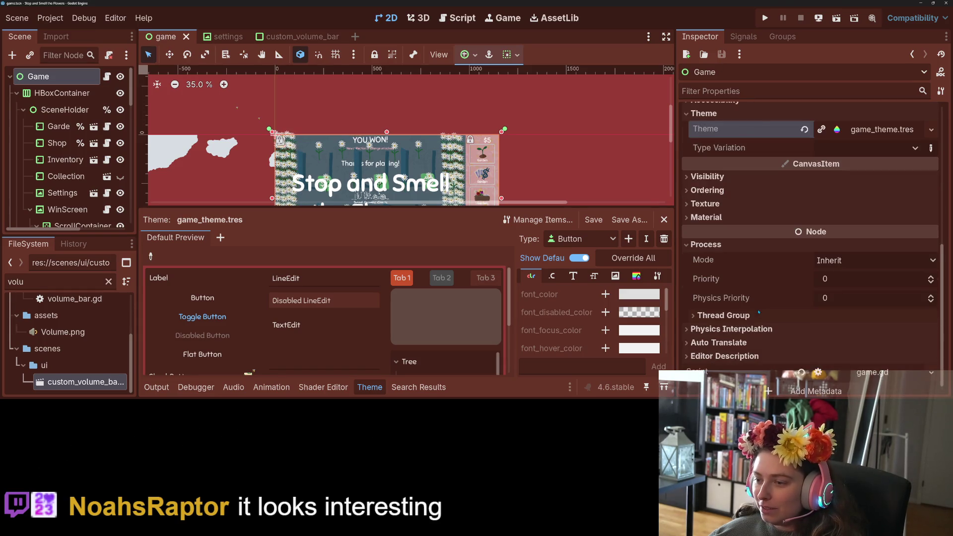
{"action": "left_click", "coordinate": [752, 310]}
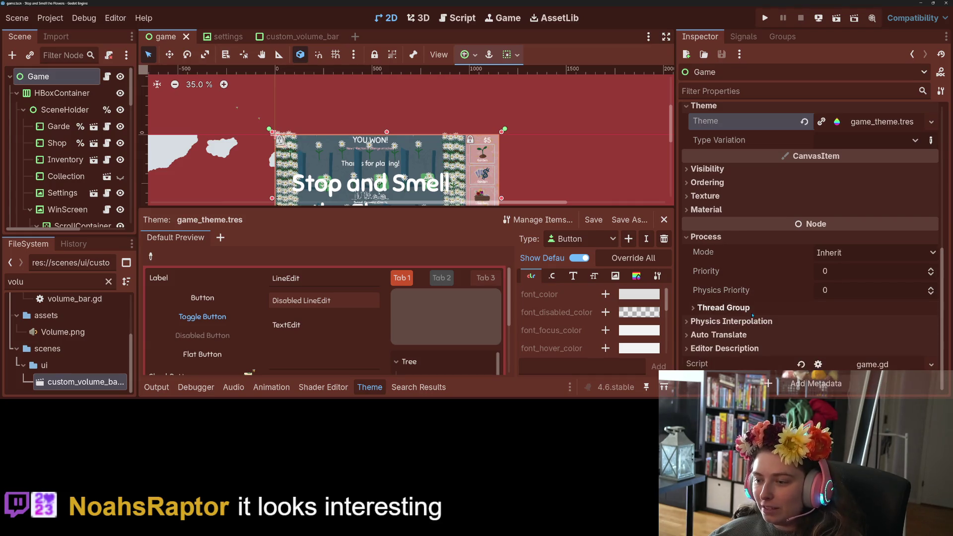
{"action": "left_click", "coordinate": [746, 309]}
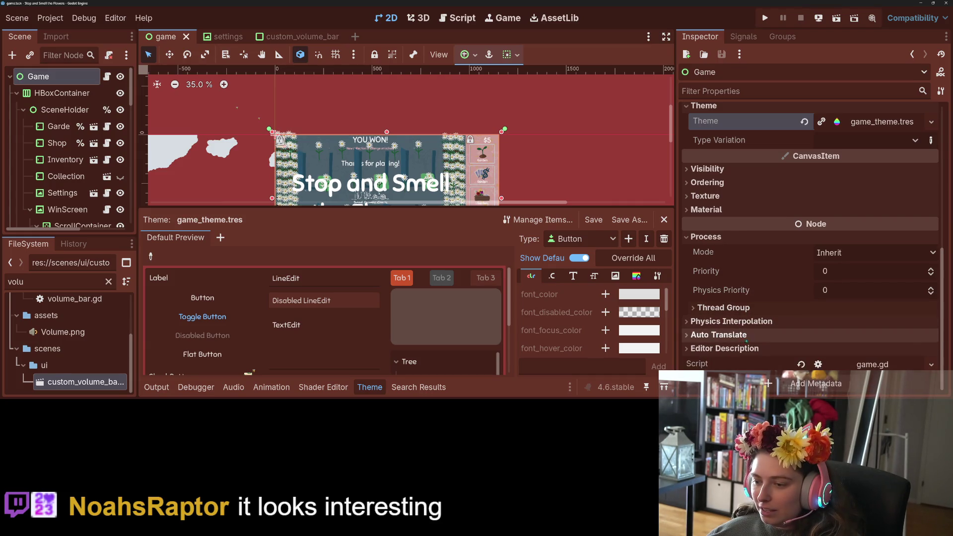
{"action": "scroll", "coordinate": [772, 344], "scroll_direction": "up", "scroll_amount": 10}
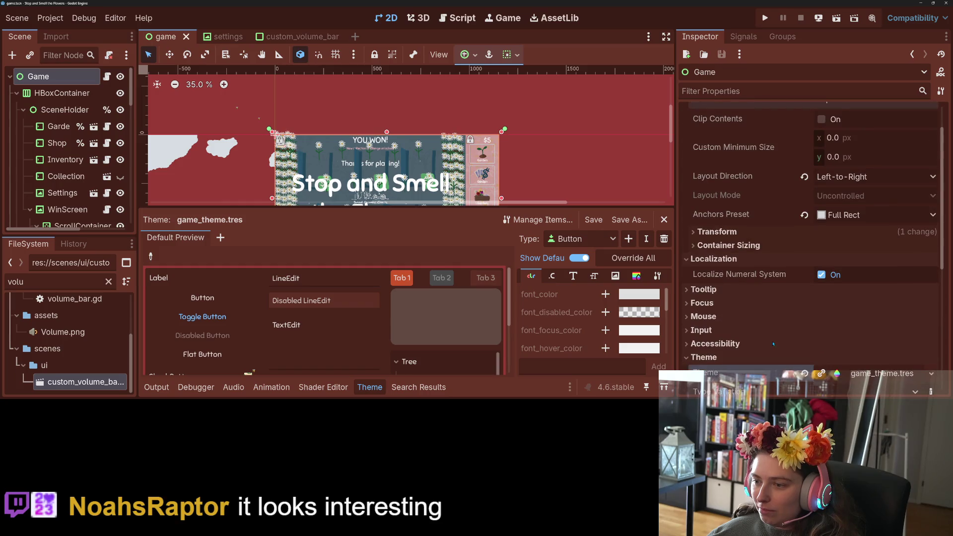
{"action": "left_click", "coordinate": [772, 232]}
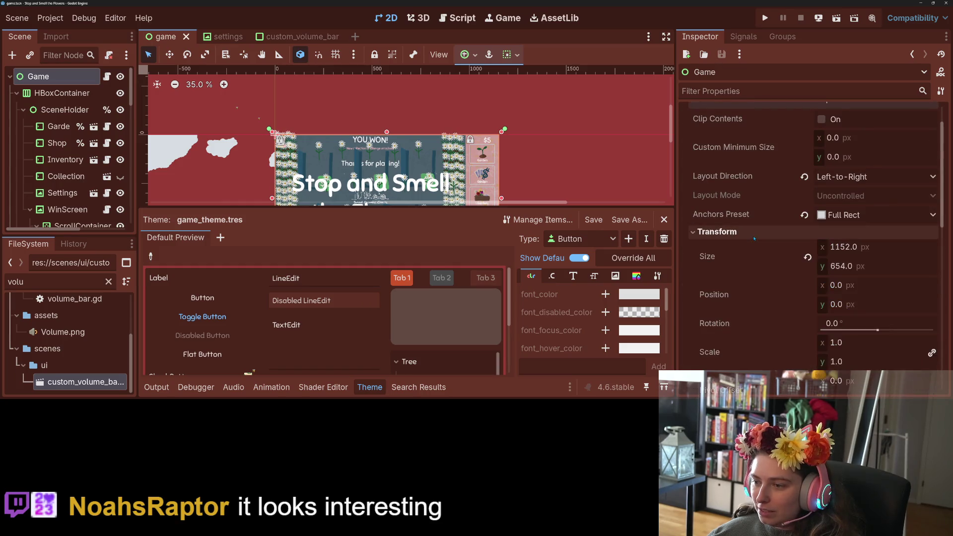
{"action": "scroll", "coordinate": [772, 276], "scroll_direction": "down", "scroll_amount": 6}
{"action": "left_click", "coordinate": [738, 307]}
{"action": "scroll", "coordinate": [737, 305], "scroll_direction": "down", "scroll_amount": 5}
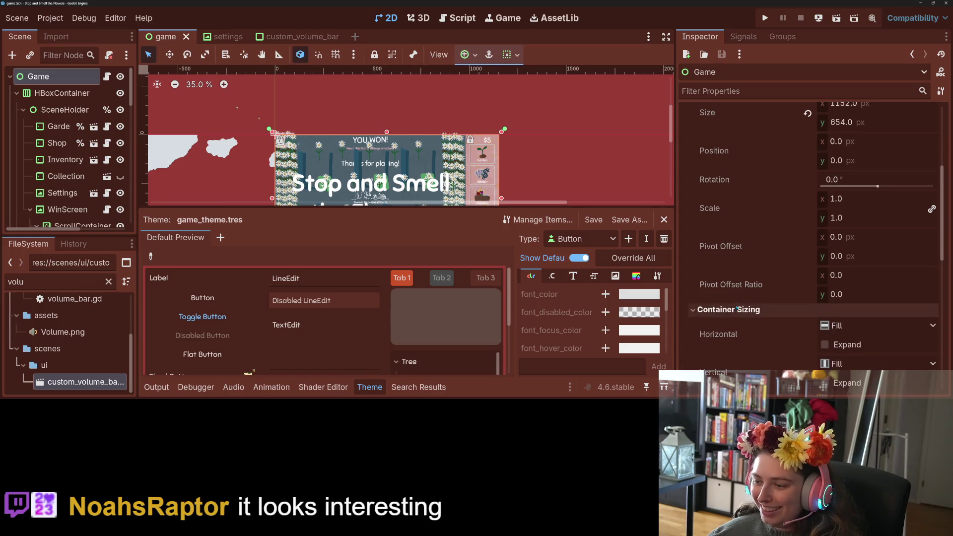
{"action": "mouse_move", "coordinate": [741, 291]}
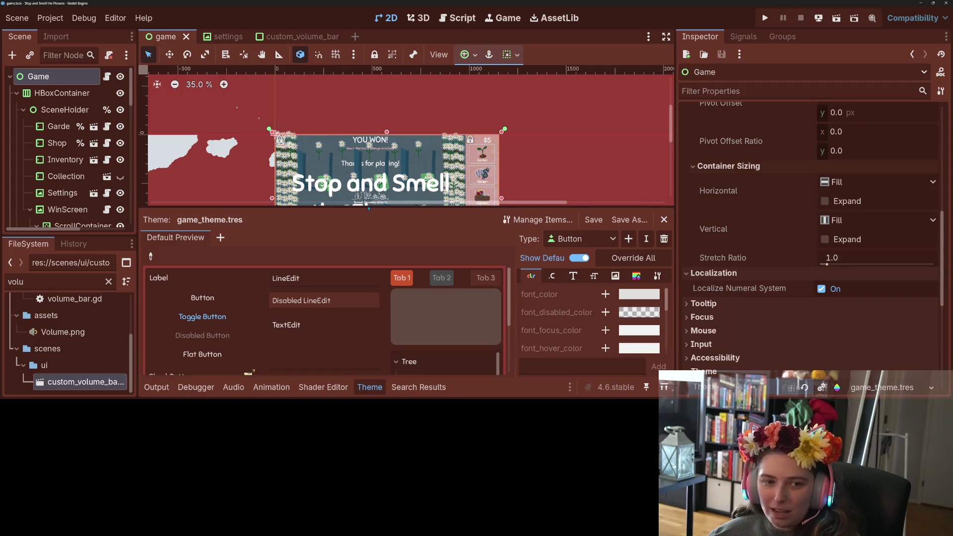
{"action": "left_click", "coordinate": [23, 109]}
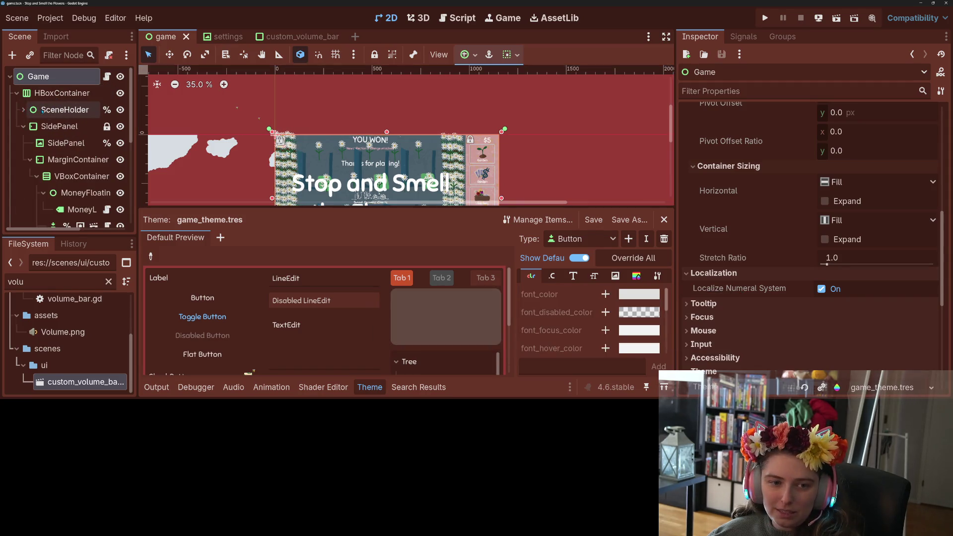
- Turn off Localize Numeral System on the HBoxContainer and save the game scene
{"action": "left_click", "coordinate": [22, 127]}
{"action": "left_click", "coordinate": [45, 126]}
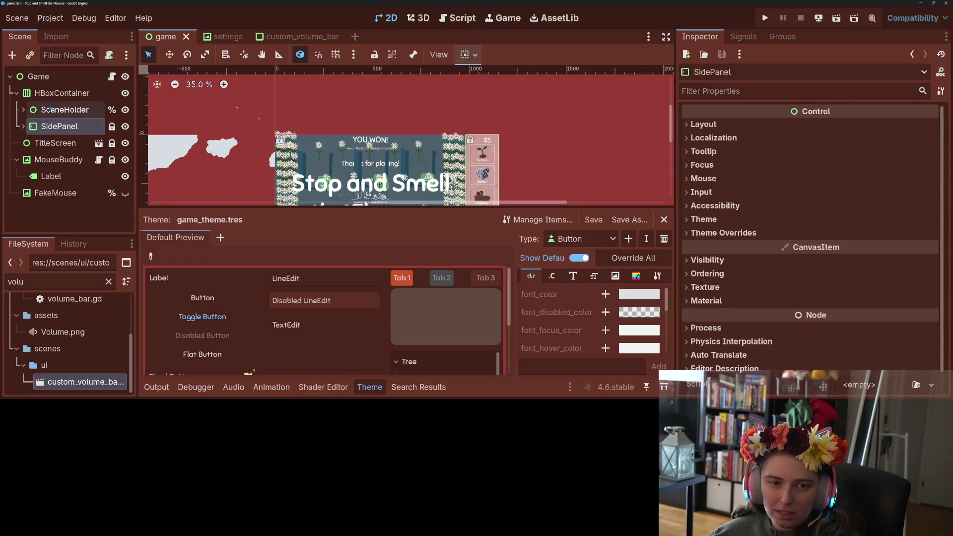
{"action": "left_click", "coordinate": [59, 93]}
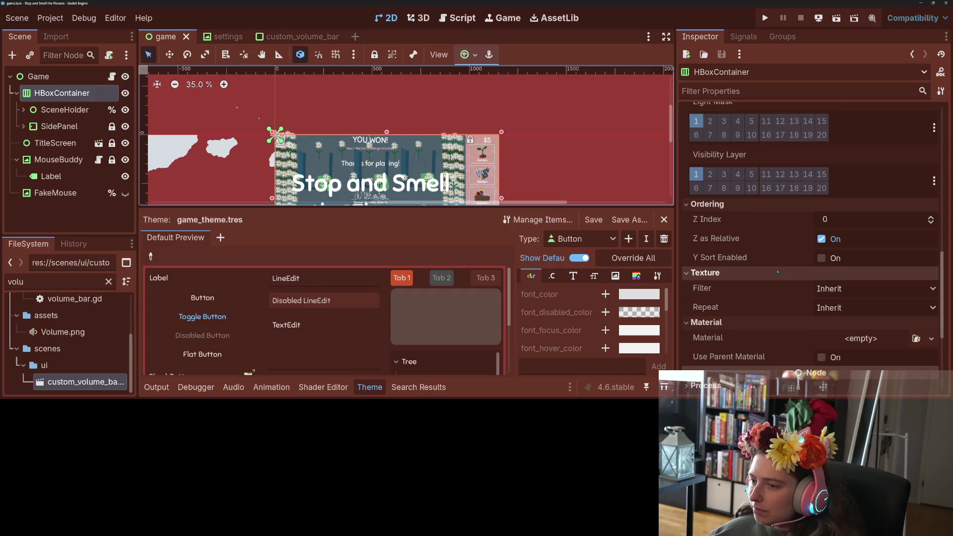
{"action": "scroll", "coordinate": [789, 292], "scroll_direction": "up", "scroll_amount": 6}
{"action": "scroll", "coordinate": [794, 302], "scroll_direction": "up", "scroll_amount": 7}
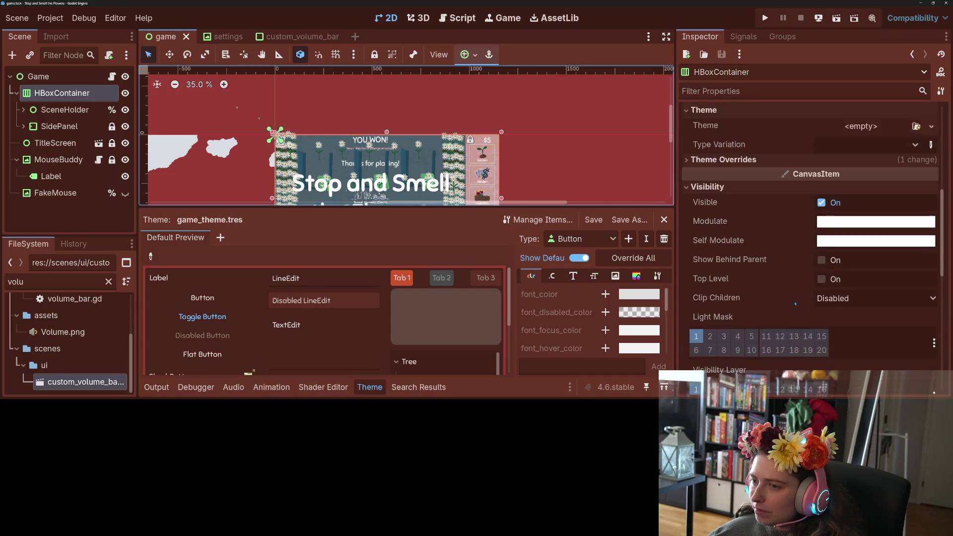
{"action": "scroll", "coordinate": [724, 238], "scroll_direction": "up", "scroll_amount": 4}
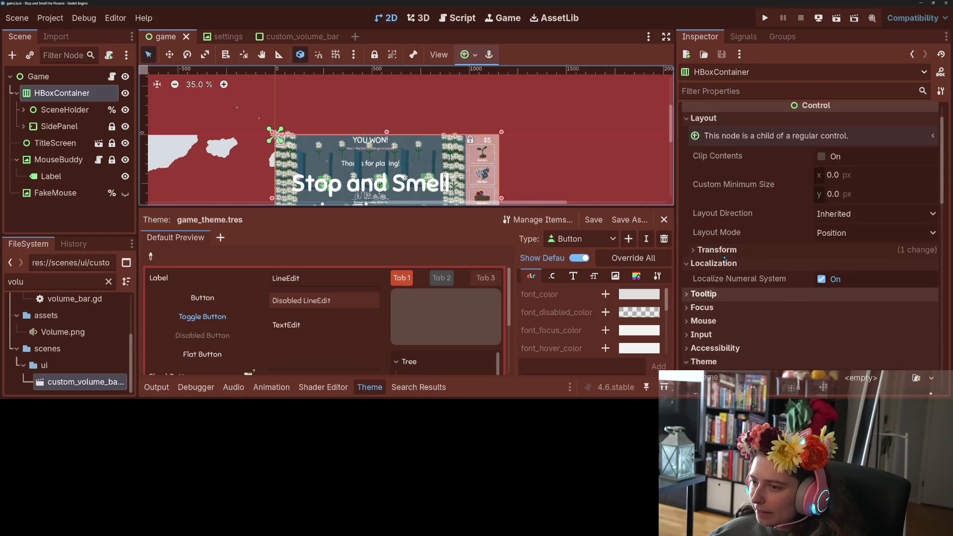
{"action": "mouse_move", "coordinate": [774, 281]}
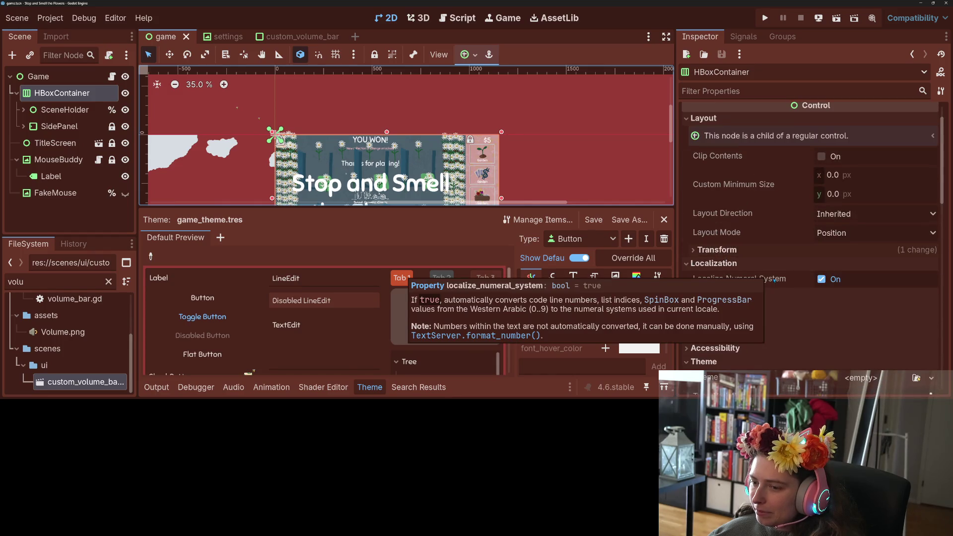
{"action": "left_click", "coordinate": [831, 281]}
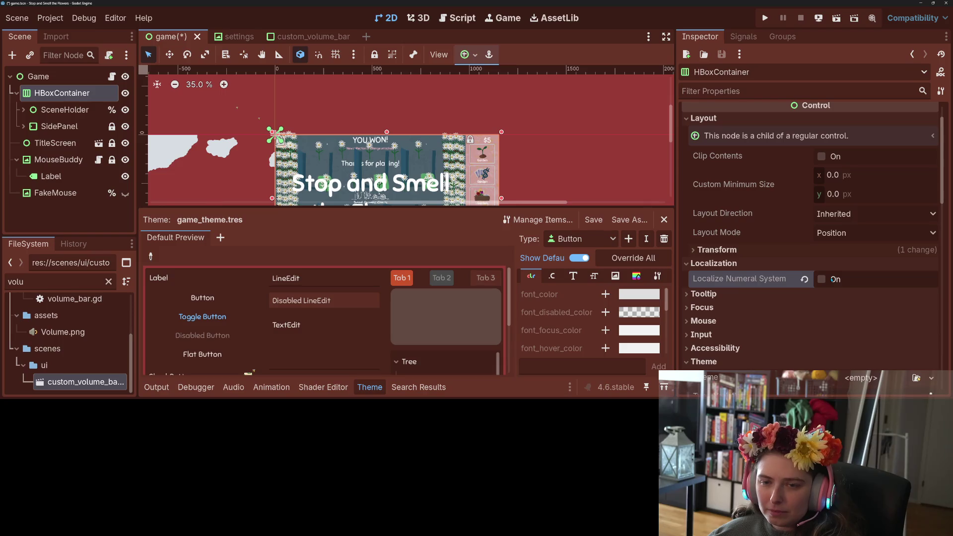
{"action": "key", "text": "ctrl+s"}
- Restore the HBoxContainer's Localize Numeral System to on and save again
{"action": "mouse_move", "coordinate": [776, 281]}
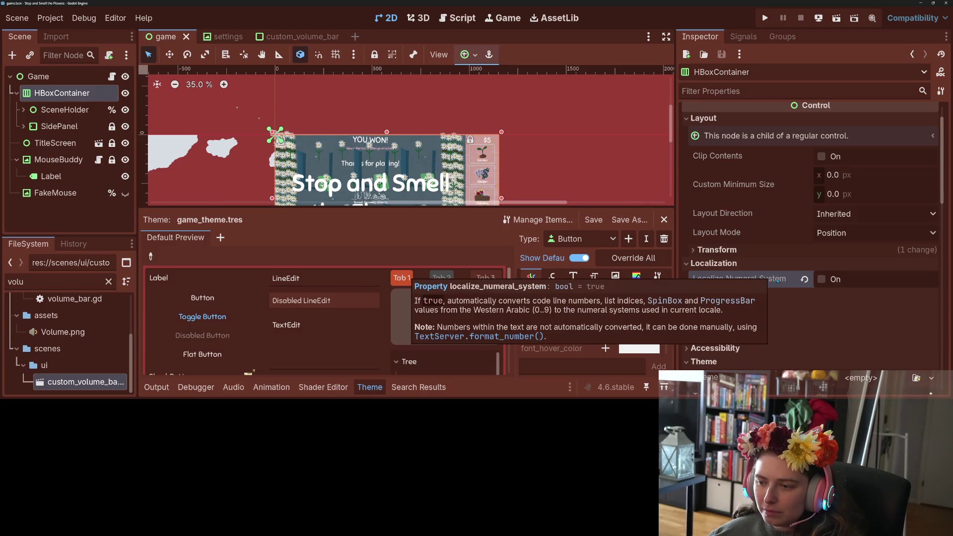
{"action": "left_click", "coordinate": [804, 279]}
{"action": "key", "text": "ctrl+s"}
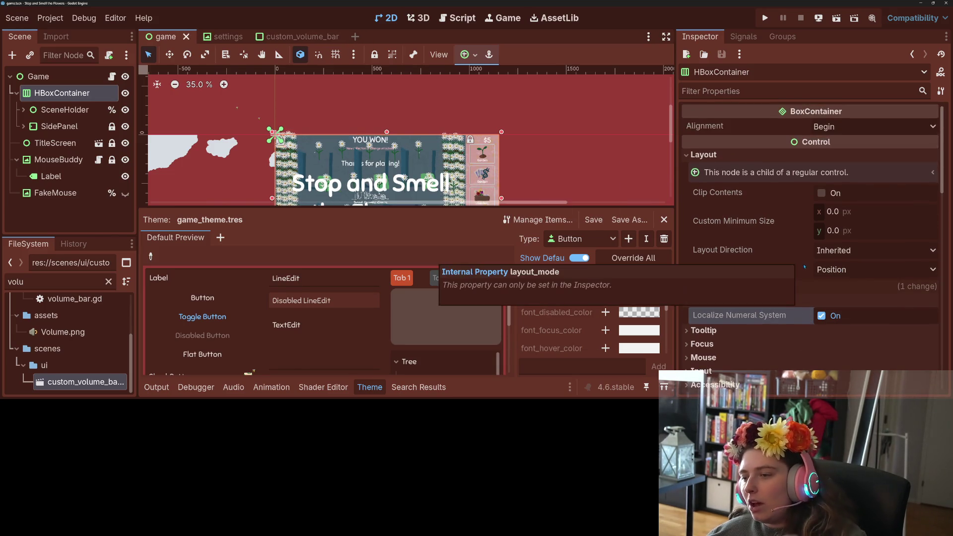
- Set the HBoxContainer's Layout Direction to Left-to-Right, then select the Game node
{"action": "left_click", "coordinate": [838, 251]}
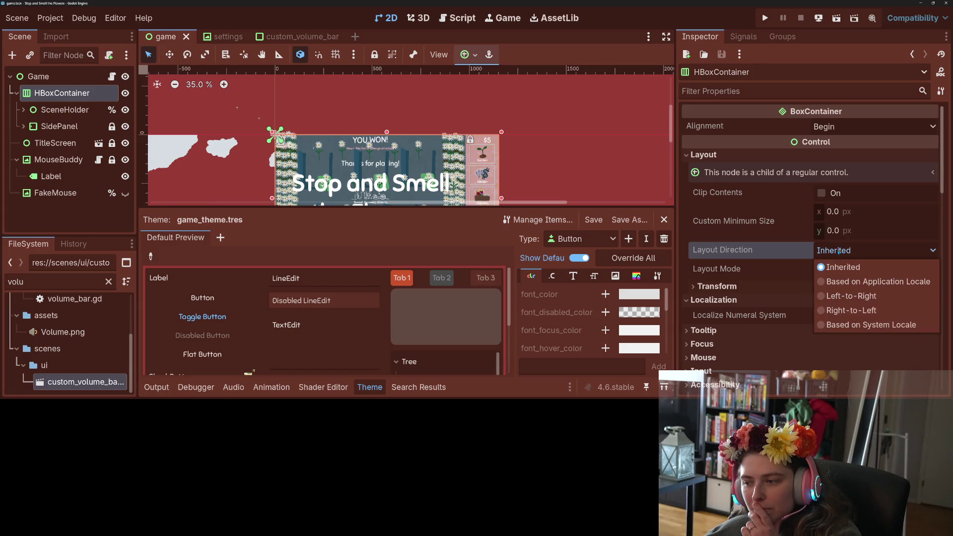
{"action": "left_click", "coordinate": [843, 295]}
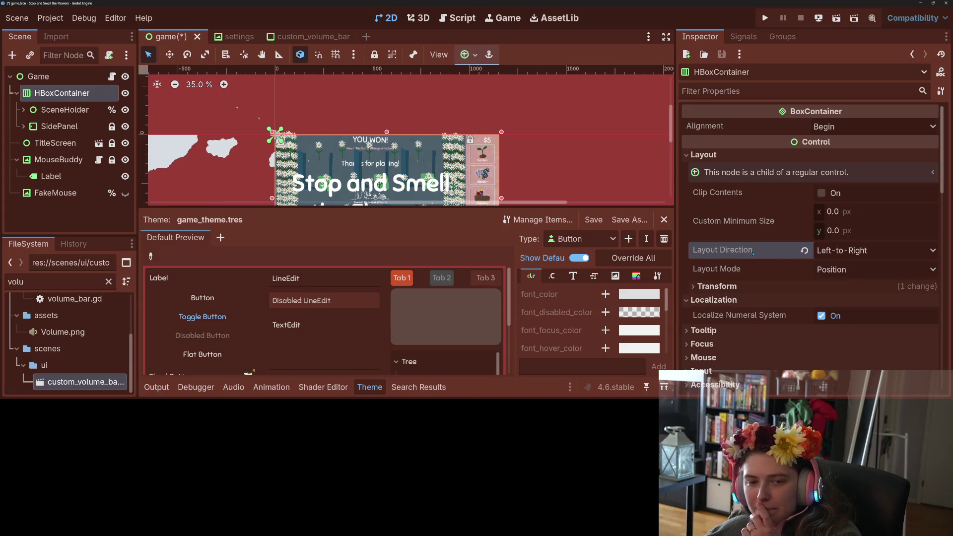
{"action": "left_click", "coordinate": [38, 76]}
{"action": "scroll", "coordinate": [782, 247], "scroll_direction": "up", "scroll_amount": 5}
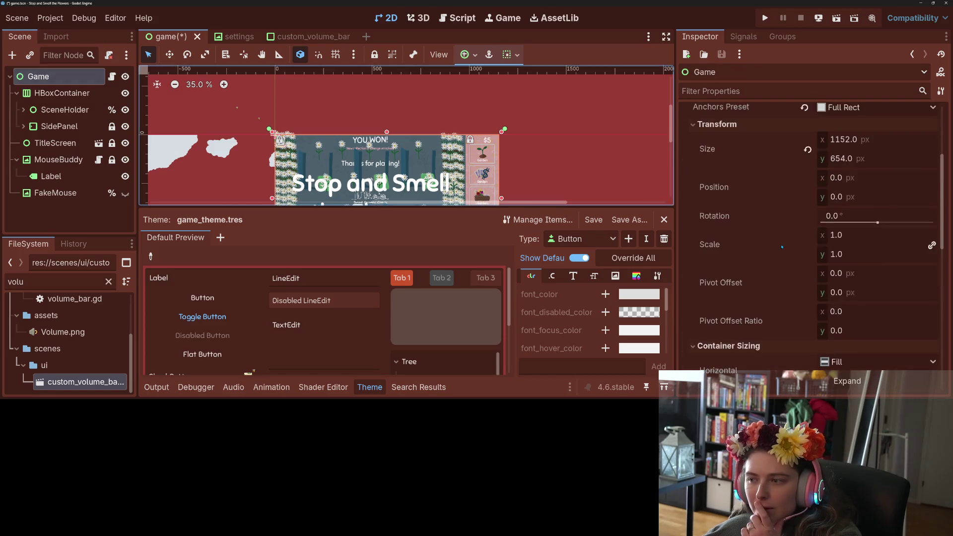
- Set the Game node's Layout Direction to Inherited, then to Based on Application Locale, saving each time
{"action": "scroll", "coordinate": [782, 247], "scroll_direction": "up", "scroll_amount": 3}
{"action": "left_click", "coordinate": [854, 220]}
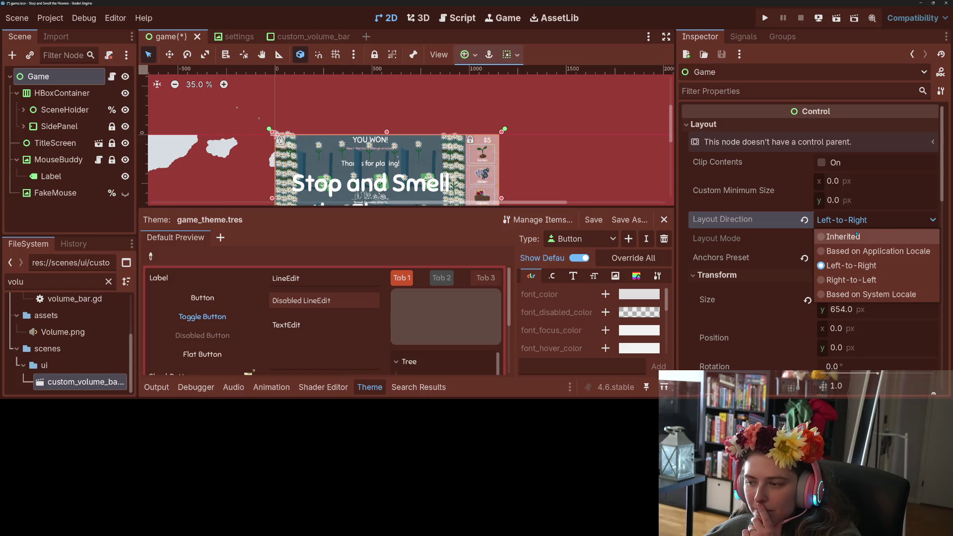
{"action": "left_click", "coordinate": [857, 235]}
{"action": "key", "text": "ctrl+s"}
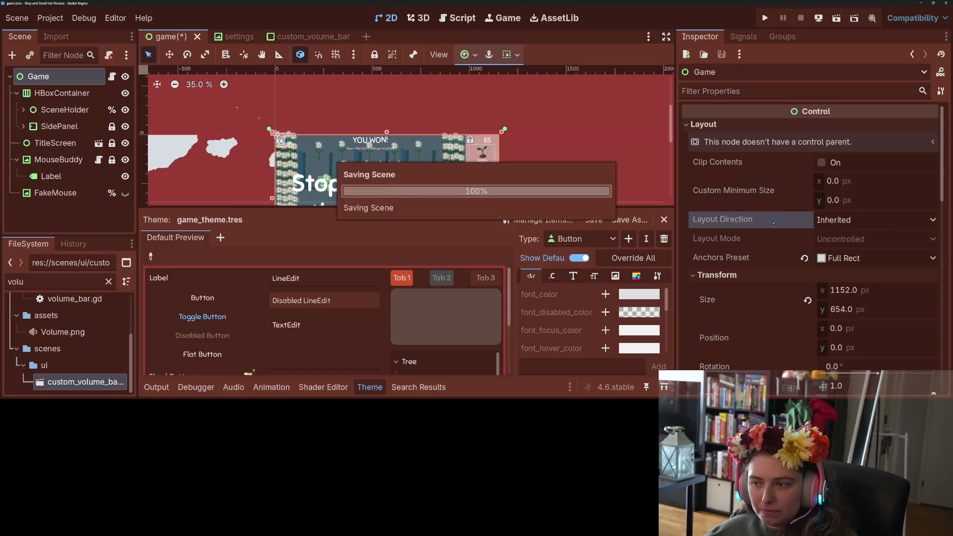
{"action": "left_click", "coordinate": [873, 220]}
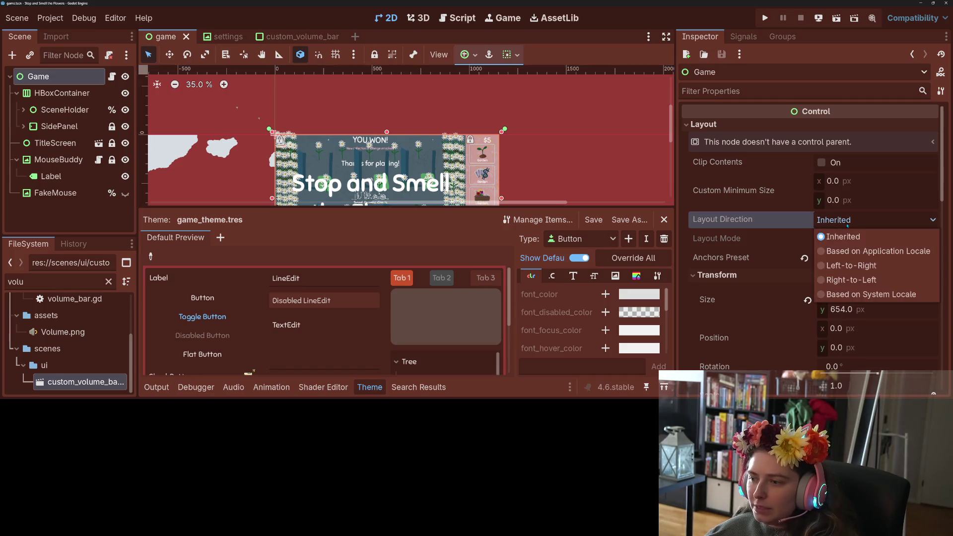
{"action": "left_click", "coordinate": [853, 248]}
{"action": "key", "text": "ctrl+s"}
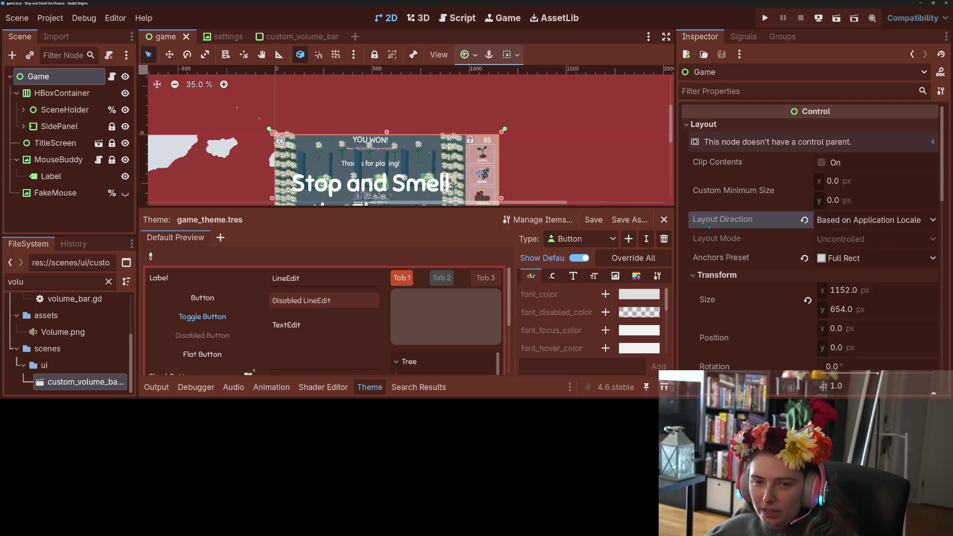
- Set SceneHolder and SidePanel together to Based on Application Locale layout direction and save
{"action": "left_click", "coordinate": [48, 110]}
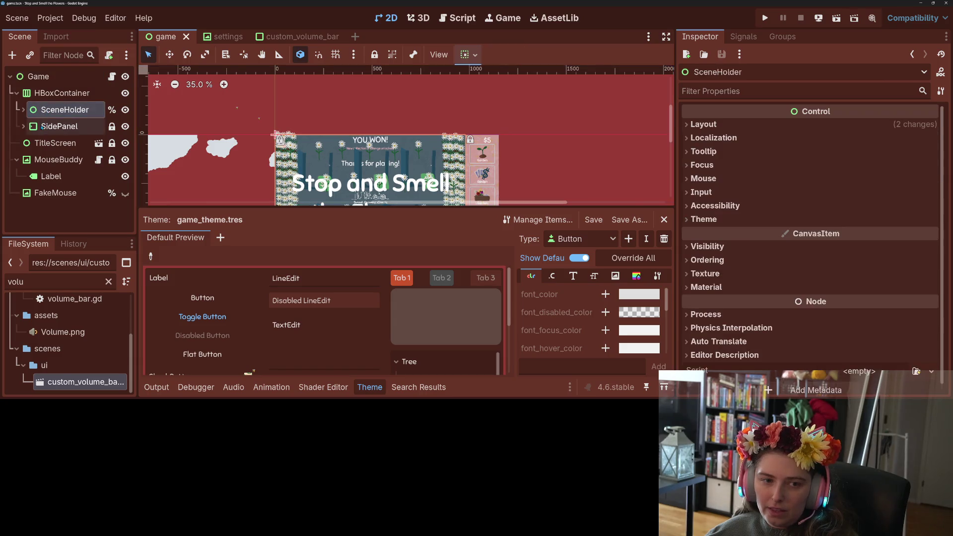
{"action": "left_click", "coordinate": [59, 126], "text": "shift"}
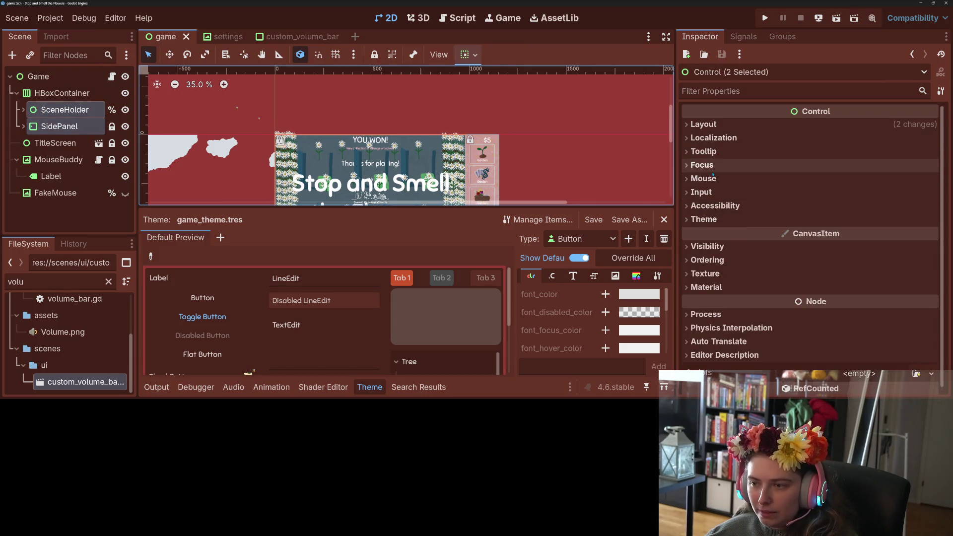
{"action": "left_click", "coordinate": [702, 124]}
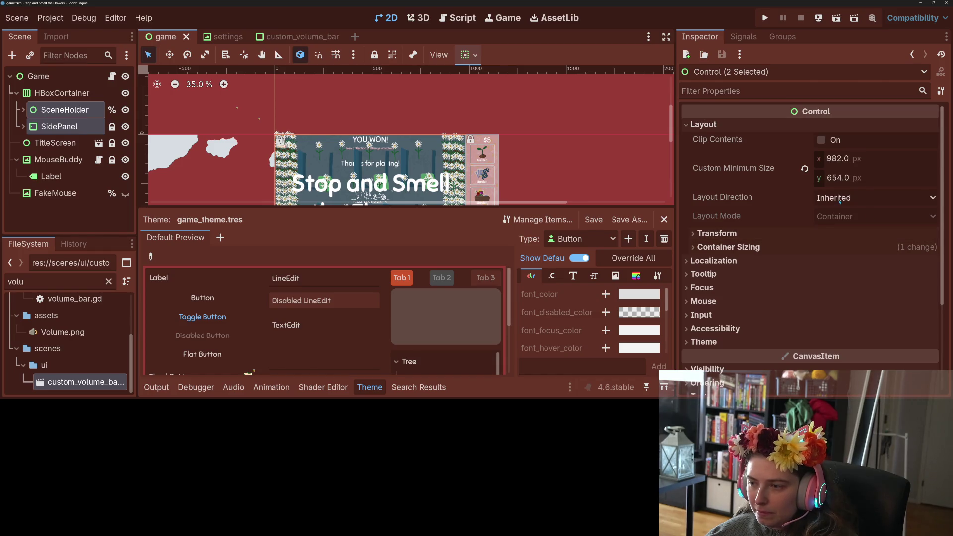
{"action": "left_click", "coordinate": [874, 198]}
{"action": "left_click", "coordinate": [866, 228]}
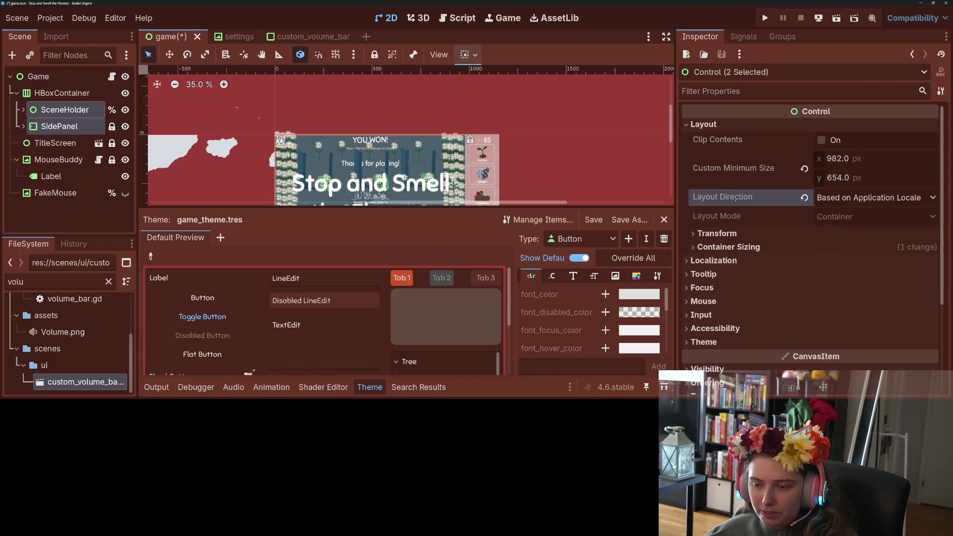
{"action": "key", "text": "ctrl+s"}
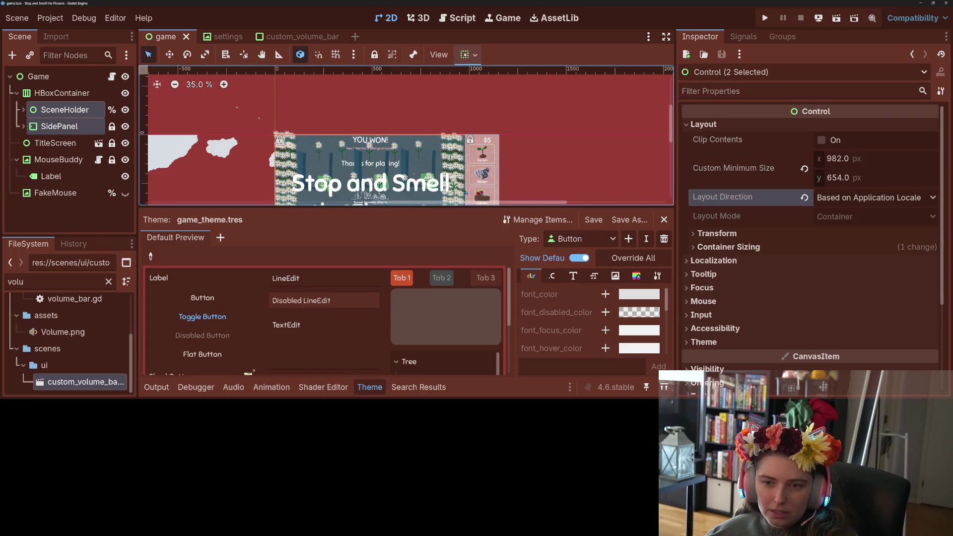
- Launch the game to test the new layout direction
{"action": "scroll", "coordinate": [465, 184], "scroll_direction": "down", "scroll_amount": 2}
{"action": "scroll", "coordinate": [465, 184], "scroll_direction": "down", "scroll_amount": 3}
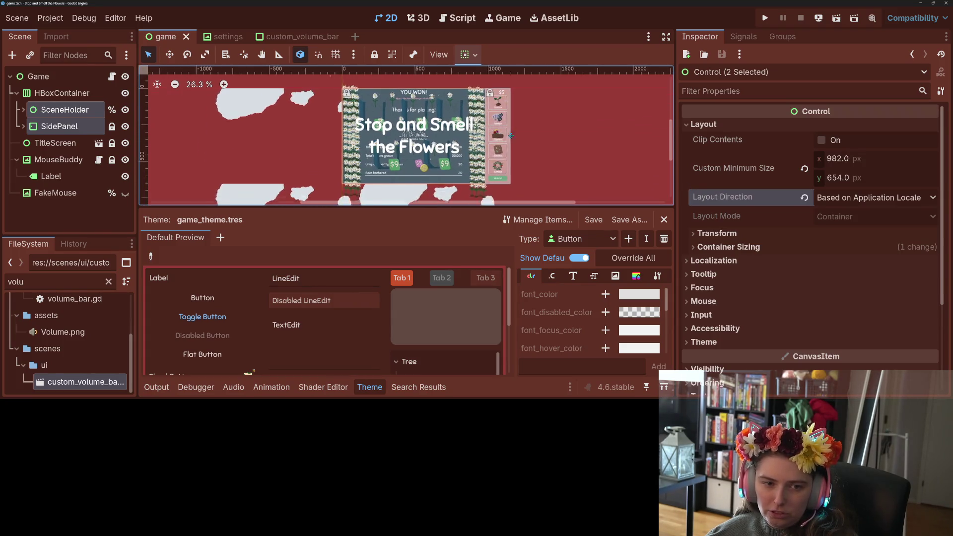
{"action": "scroll", "coordinate": [501, 128], "scroll_direction": "down", "scroll_amount": 2}
{"action": "scroll", "coordinate": [501, 127], "scroll_direction": "up", "scroll_amount": 1}
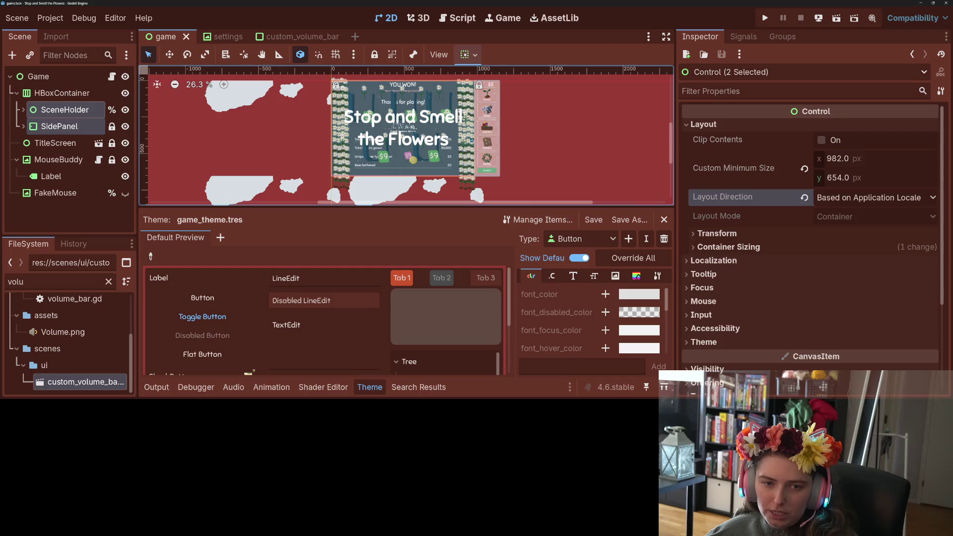
{"action": "left_click", "coordinate": [764, 17]}
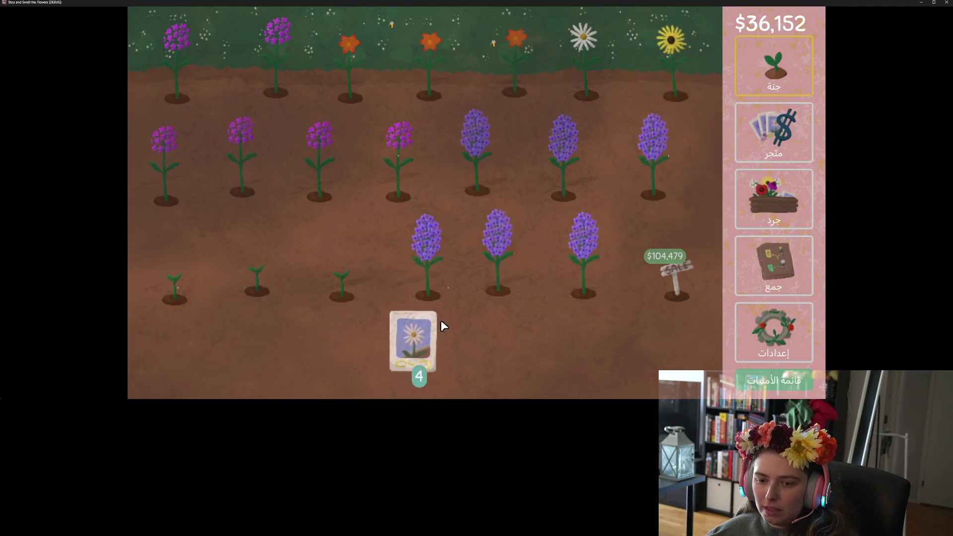
- Check the Arabic shop, inventory, collection and settings screens, then close the game window
{"action": "left_click", "coordinate": [772, 154]}
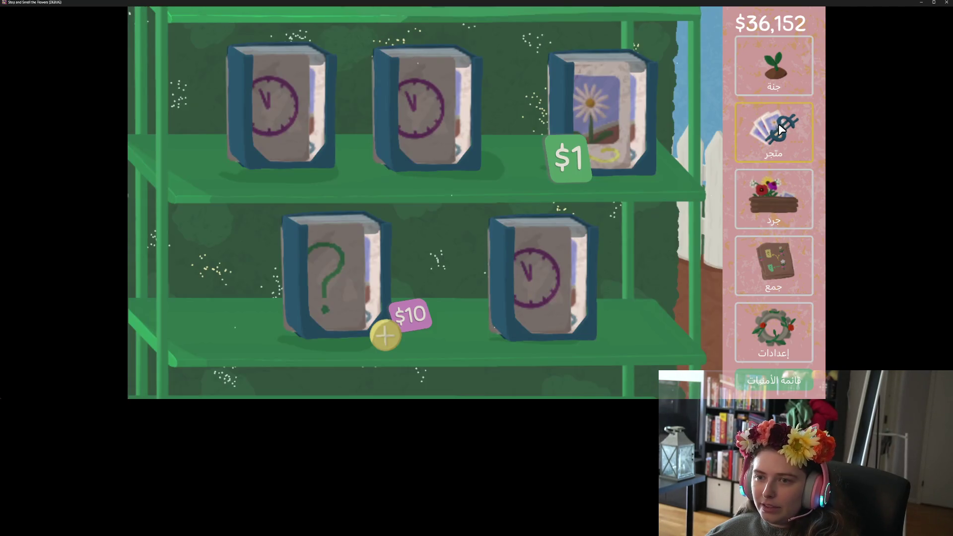
{"action": "left_click", "coordinate": [773, 200]}
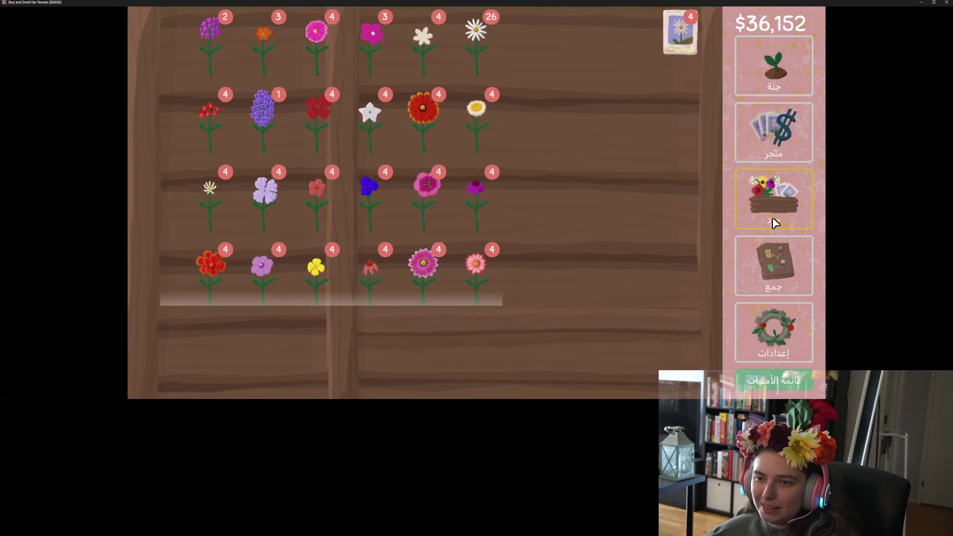
{"action": "left_click", "coordinate": [765, 261]}
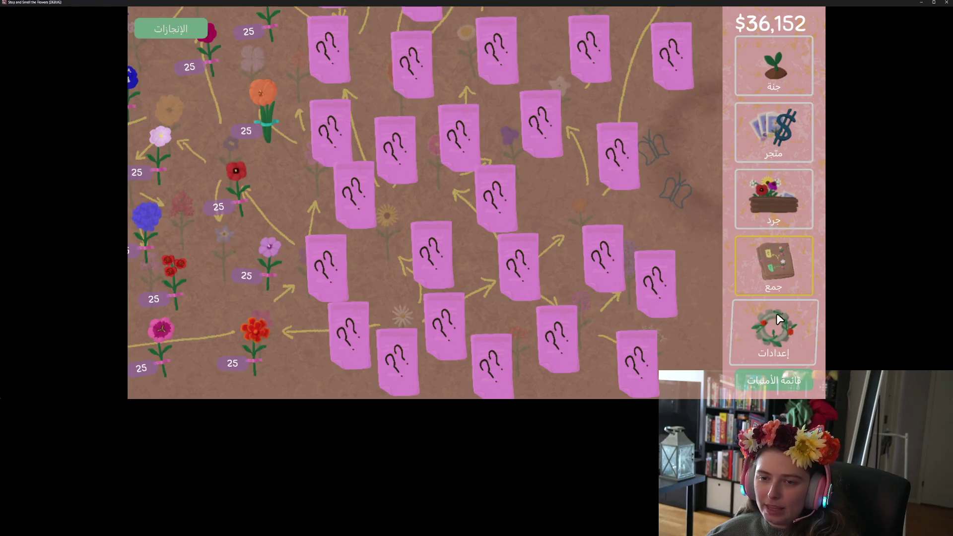
{"action": "left_click", "coordinate": [775, 322]}
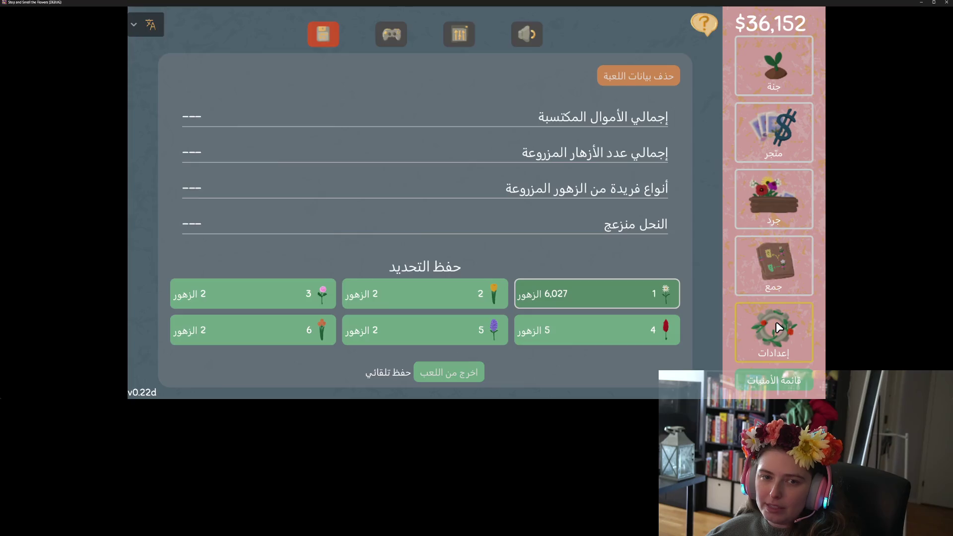
{"action": "left_click", "coordinate": [944, 2]}
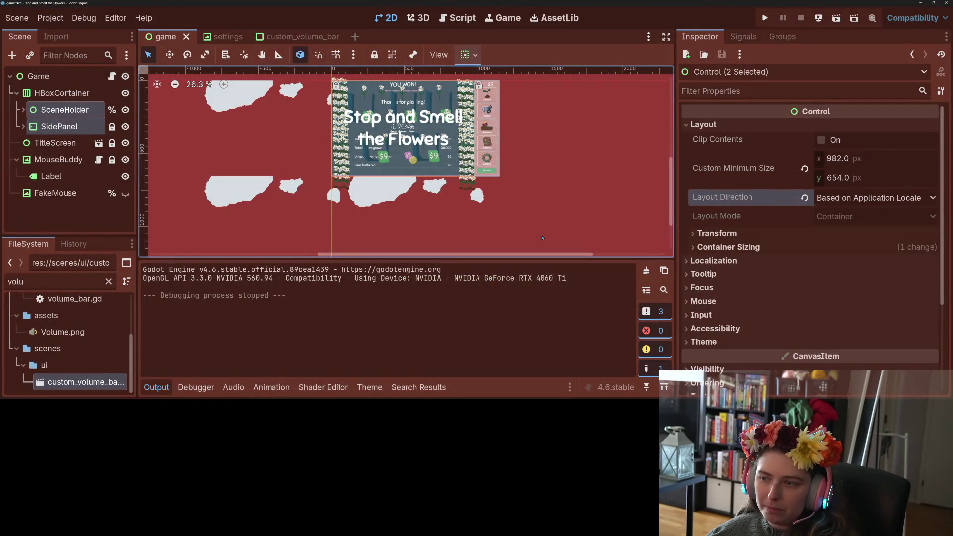
- Reset SceneHolder and SidePanel to Inherited, set Settings to Based on Application Locale, and save
{"action": "left_click", "coordinate": [803, 197]}
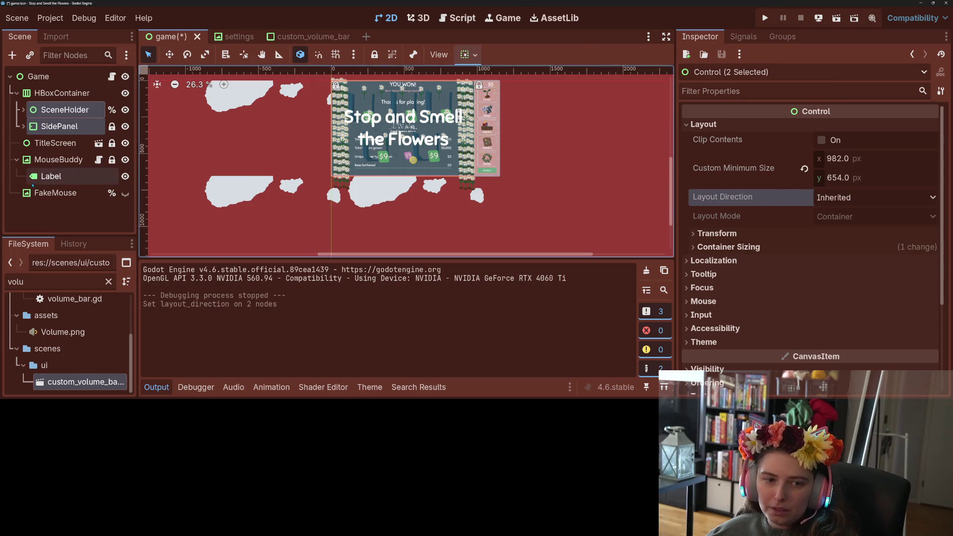
{"action": "left_click", "coordinate": [23, 126]}
{"action": "left_click", "coordinate": [23, 126]}
{"action": "left_click", "coordinate": [23, 110]}
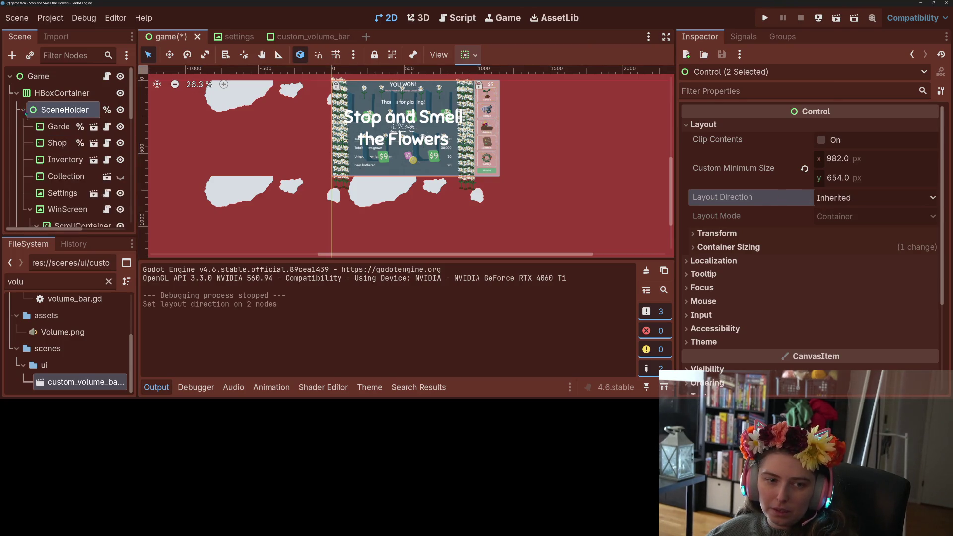
{"action": "left_click", "coordinate": [65, 160]}
{"action": "left_click", "coordinate": [62, 193]}
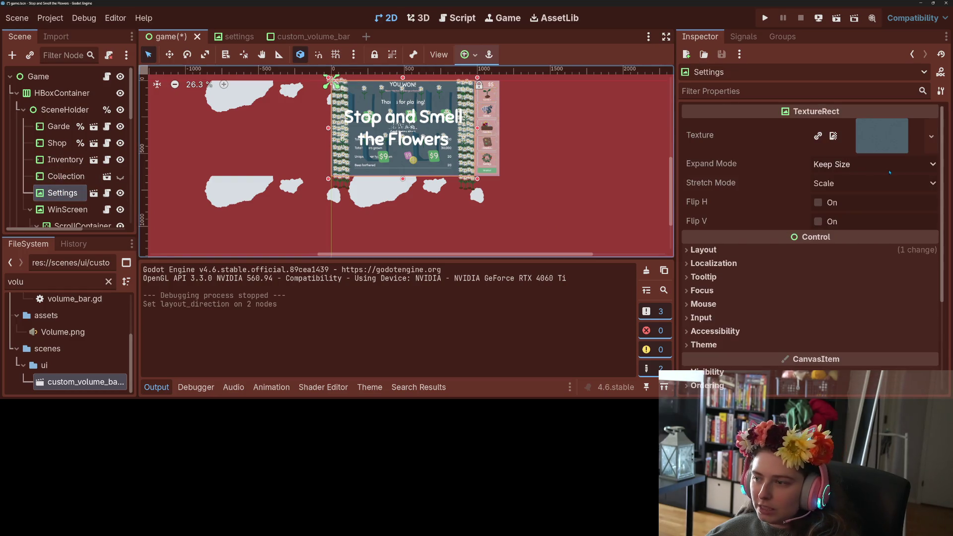
{"action": "left_click", "coordinate": [771, 250]}
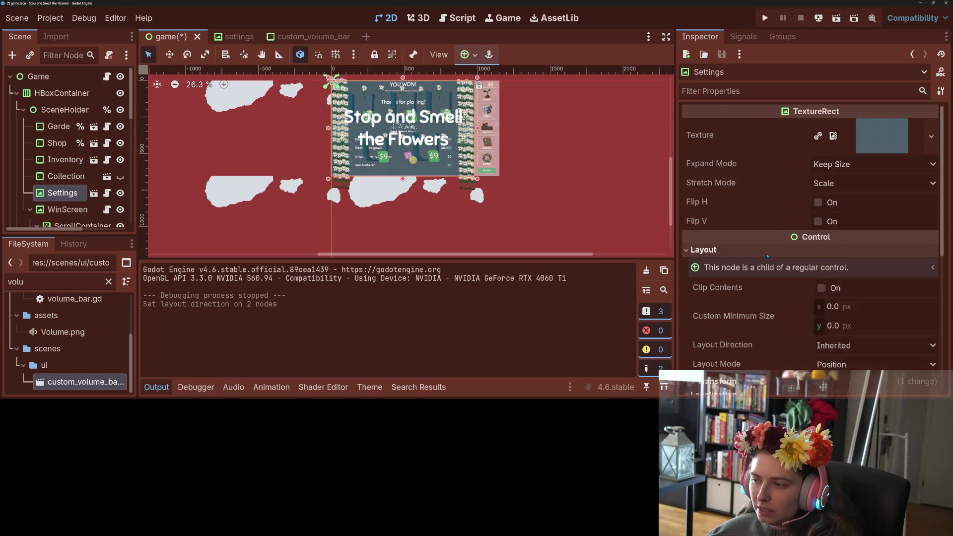
{"action": "left_click", "coordinate": [839, 345]}
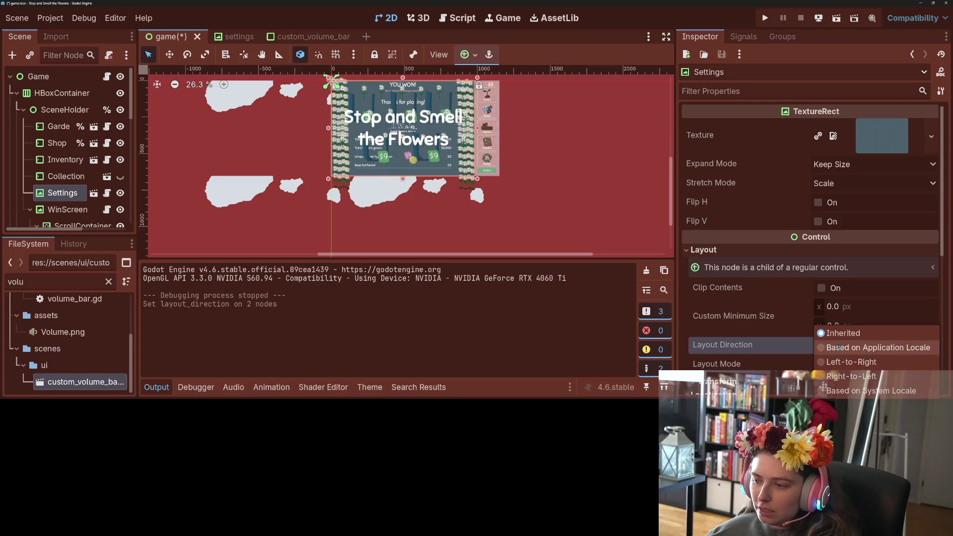
{"action": "left_click", "coordinate": [838, 346]}
{"action": "key", "text": "ctrl+s"}
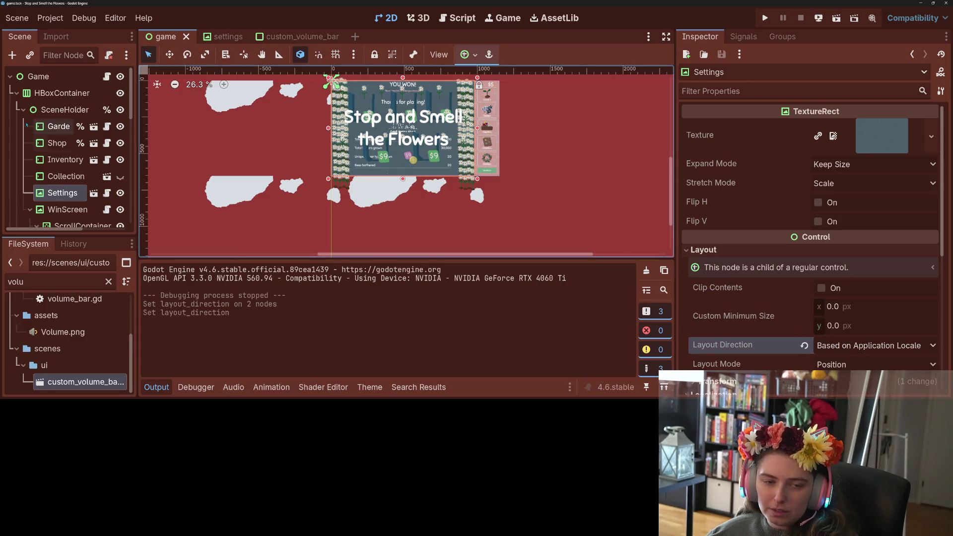
- Open the Collection scene and run the project again
{"action": "scroll", "coordinate": [24, 149], "scroll_direction": "down", "scroll_amount": 3}
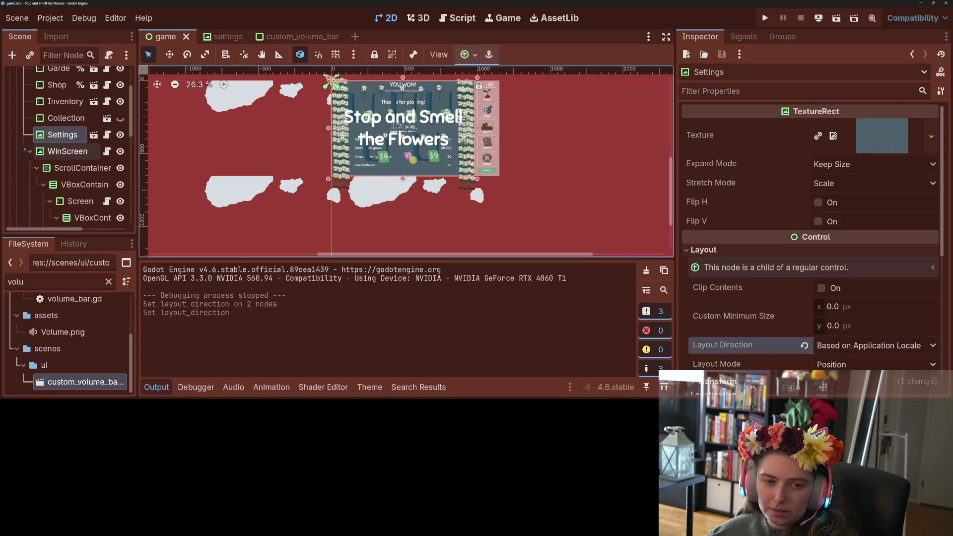
{"action": "left_click", "coordinate": [106, 118]}
{"action": "scroll", "coordinate": [106, 118], "scroll_direction": "up", "scroll_amount": 5}
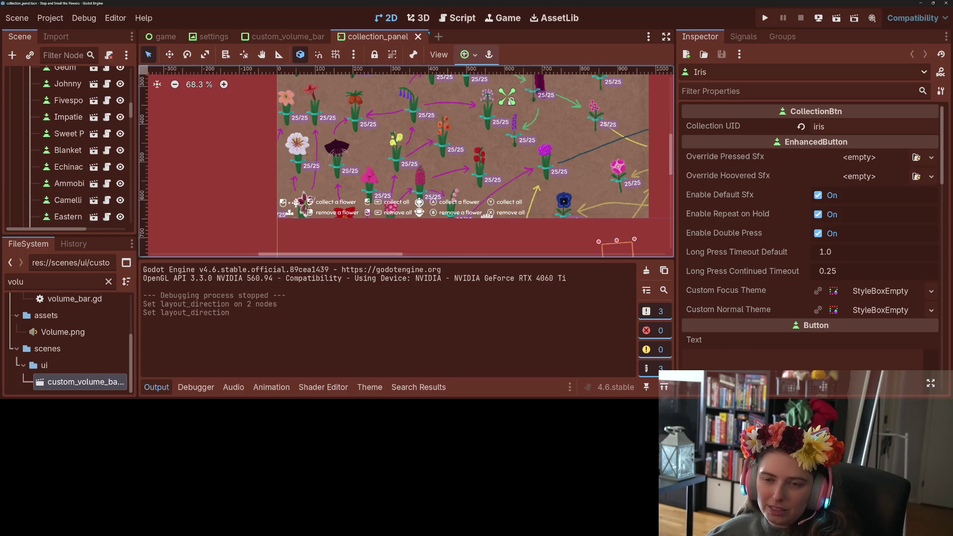
{"action": "left_click", "coordinate": [765, 18]}
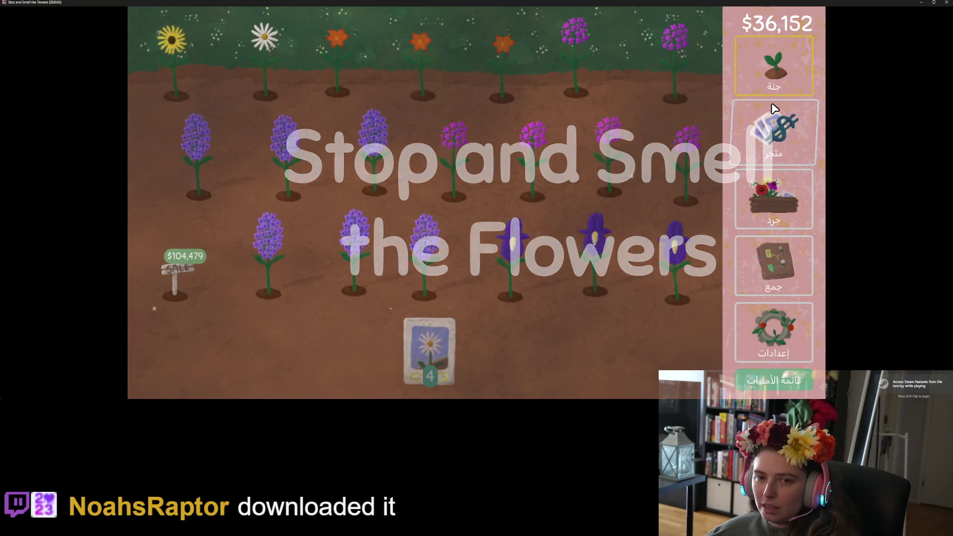
- Check the Arabic shop, garden, inventory, collection and settings screens via the sidebar
{"action": "left_click", "coordinate": [773, 123]}
{"action": "left_click", "coordinate": [776, 90]}
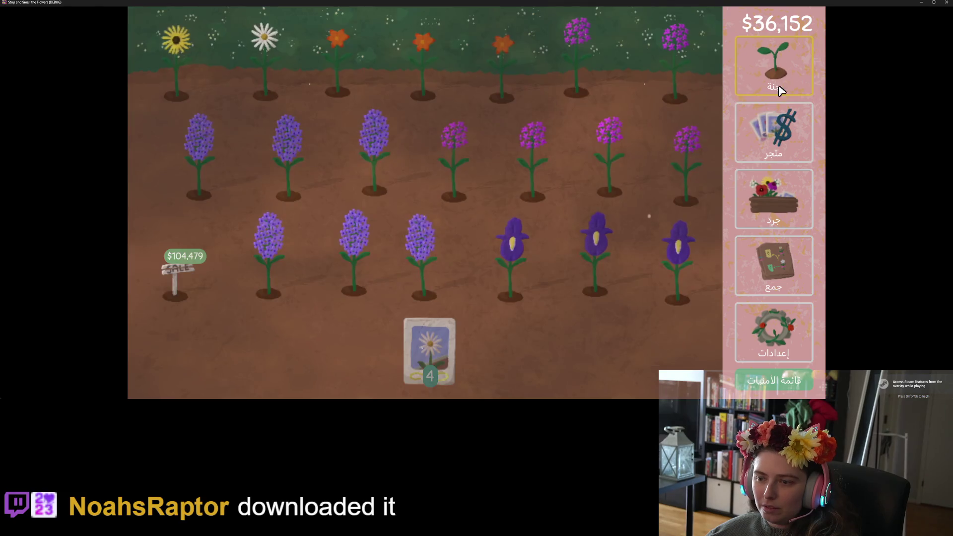
{"action": "left_click", "coordinate": [767, 130]}
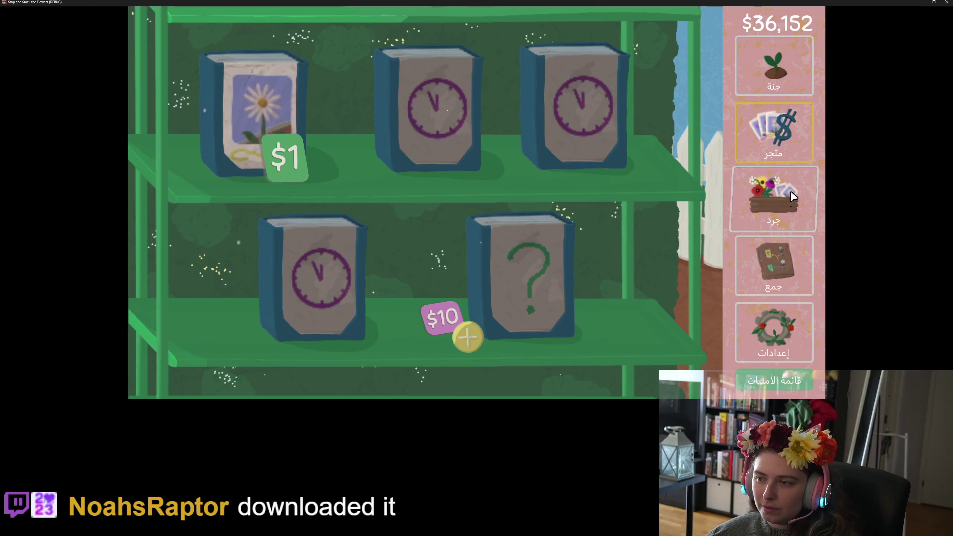
{"action": "left_click", "coordinate": [773, 199]}
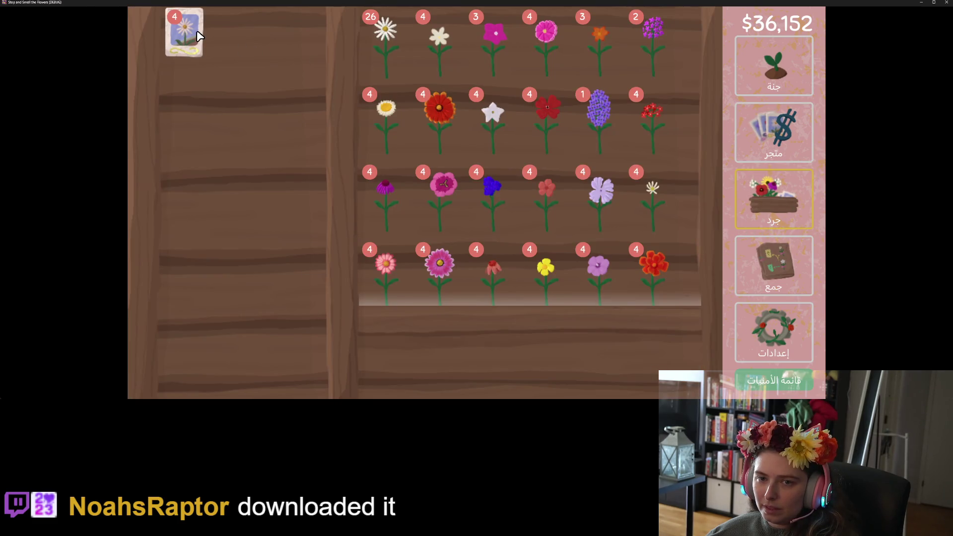
{"action": "left_click", "coordinate": [784, 260]}
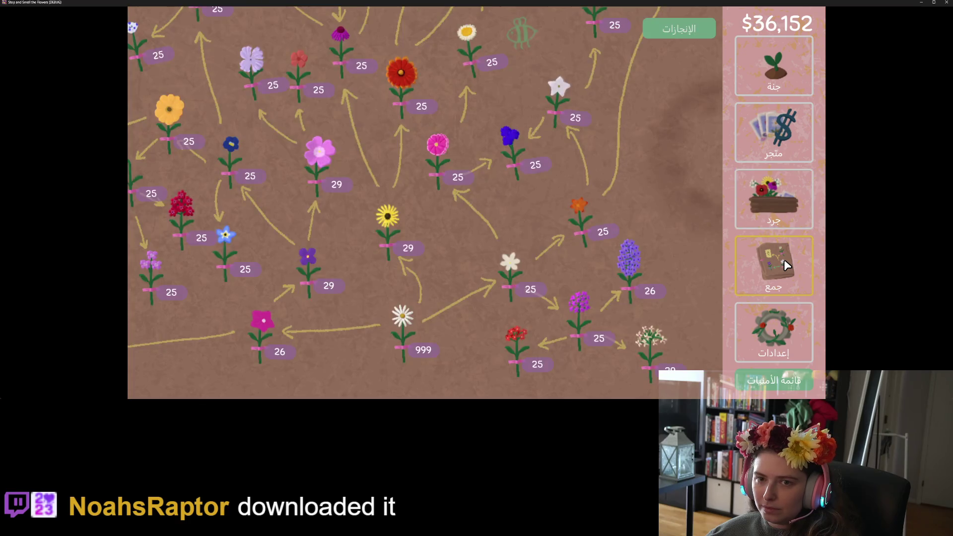
{"action": "left_click", "coordinate": [777, 330]}
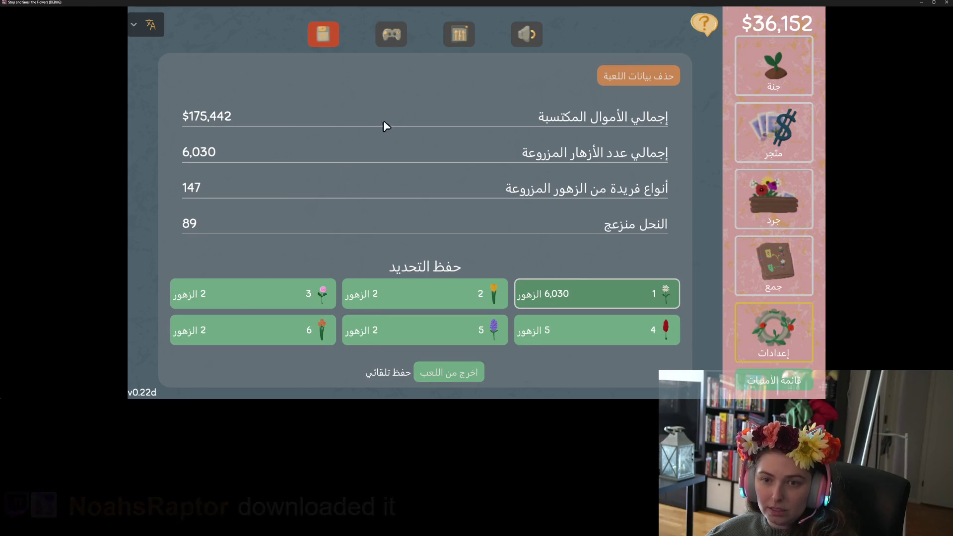
- Check the controls, display and audio volume settings pages, then minimize the game
{"action": "left_click", "coordinate": [393, 37]}
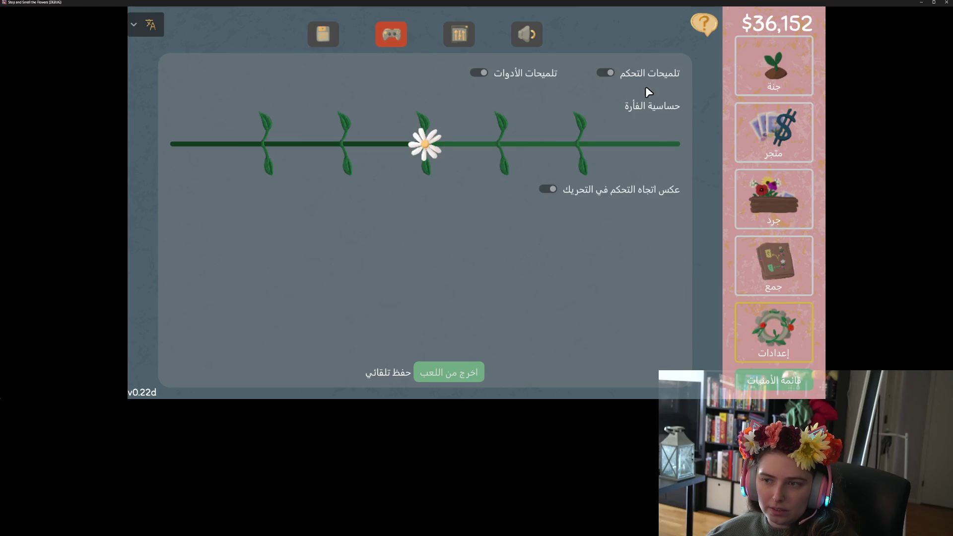
{"action": "left_click", "coordinate": [453, 36]}
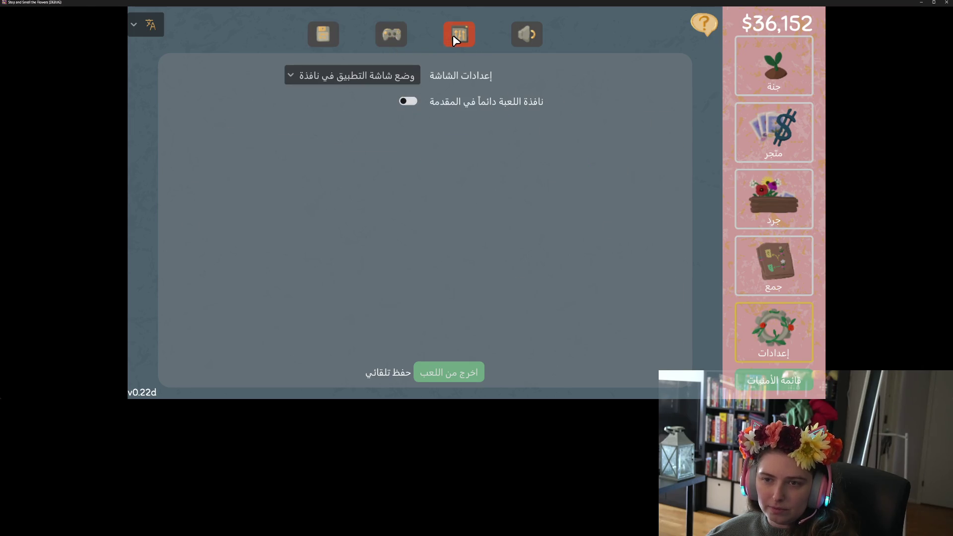
{"action": "left_click", "coordinate": [525, 35]}
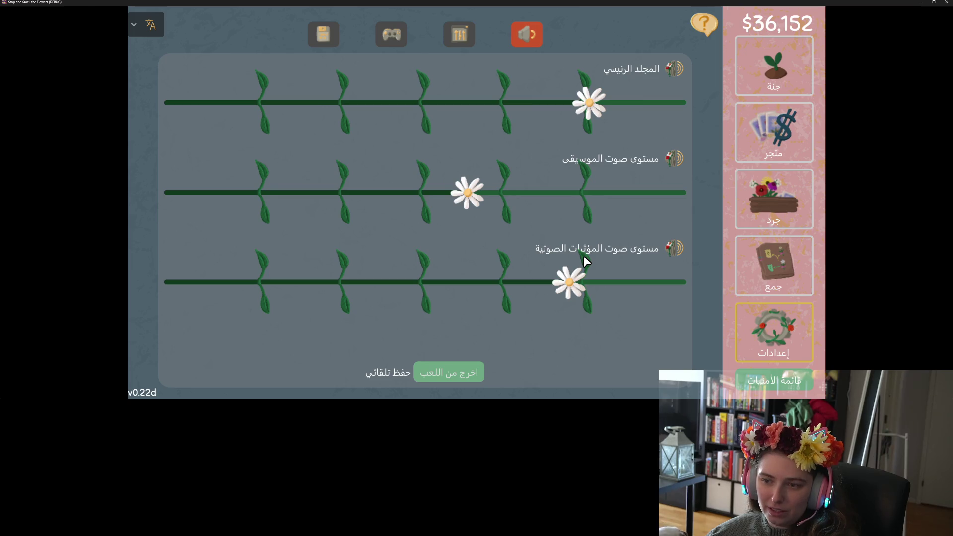
{"action": "key", "text": "super+Down"}
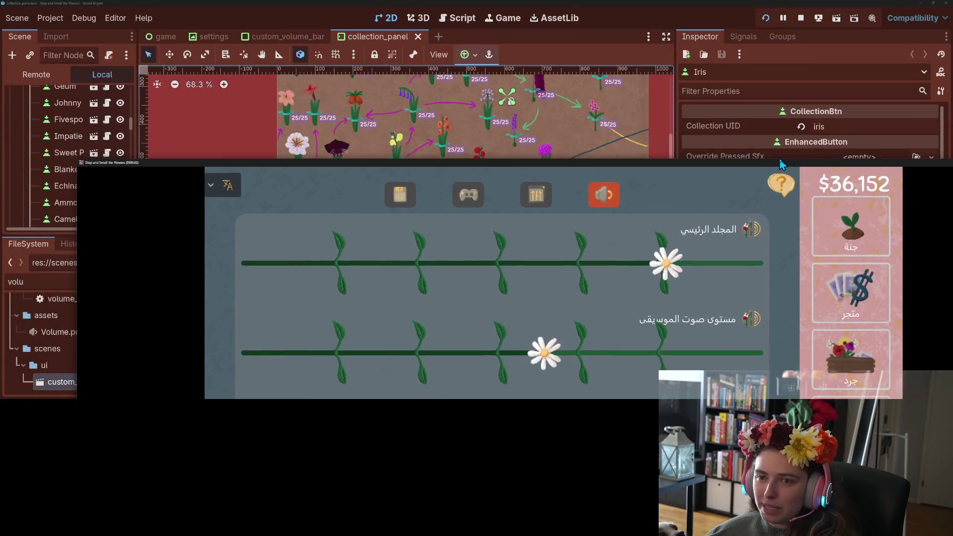
- In custom_volume_bar, set the VBoxContainer's separation to 5 and save
{"action": "left_click", "coordinate": [280, 36]}
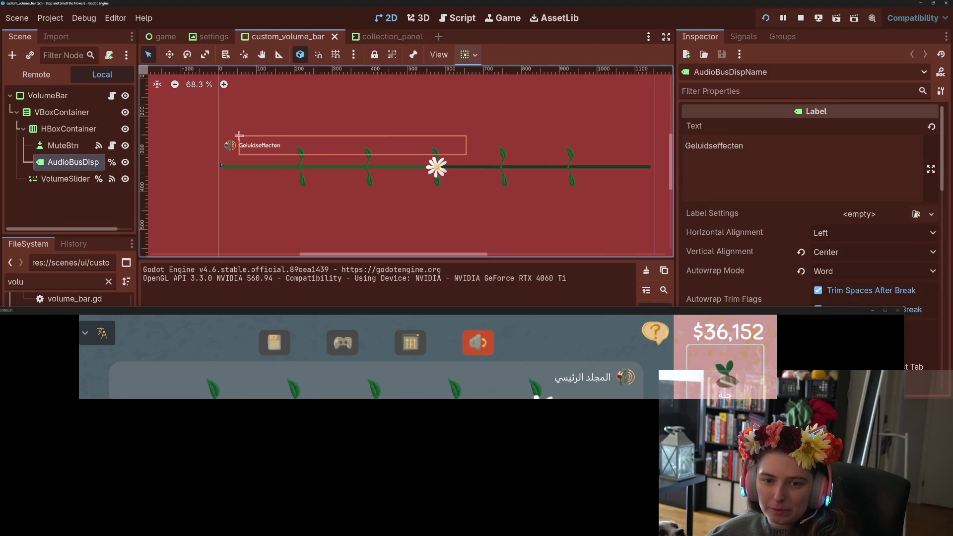
{"action": "left_click", "coordinate": [64, 129]}
{"action": "left_click", "coordinate": [49, 112]}
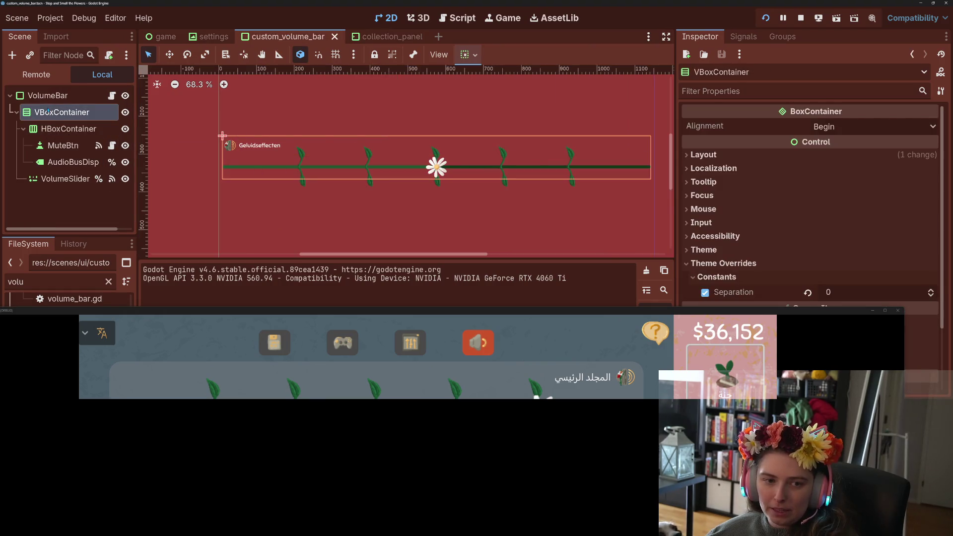
{"action": "left_click", "coordinate": [864, 295]}
{"action": "type", "text": "5"}
{"action": "key", "text": "Return"}
{"action": "key", "text": "ctrl+s"}
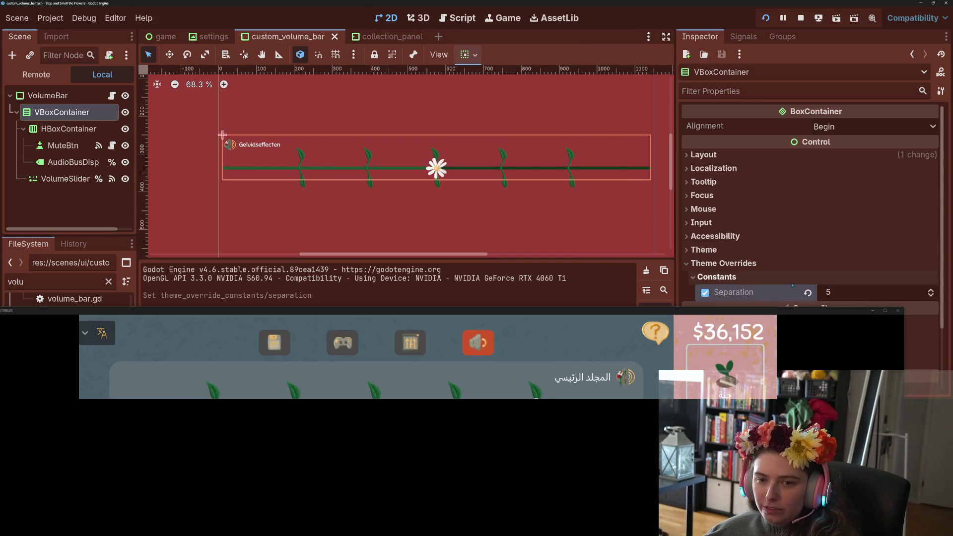
- Compare spacing in the running game and raise the separation to 10
{"action": "mouse_move", "coordinate": [749, 315]}
{"action": "left_mouse_down"}
{"action": "mouse_move", "coordinate": [802, 162]}
{"action": "mouse_move", "coordinate": [804, 84]}
{"action": "left_mouse_up"}
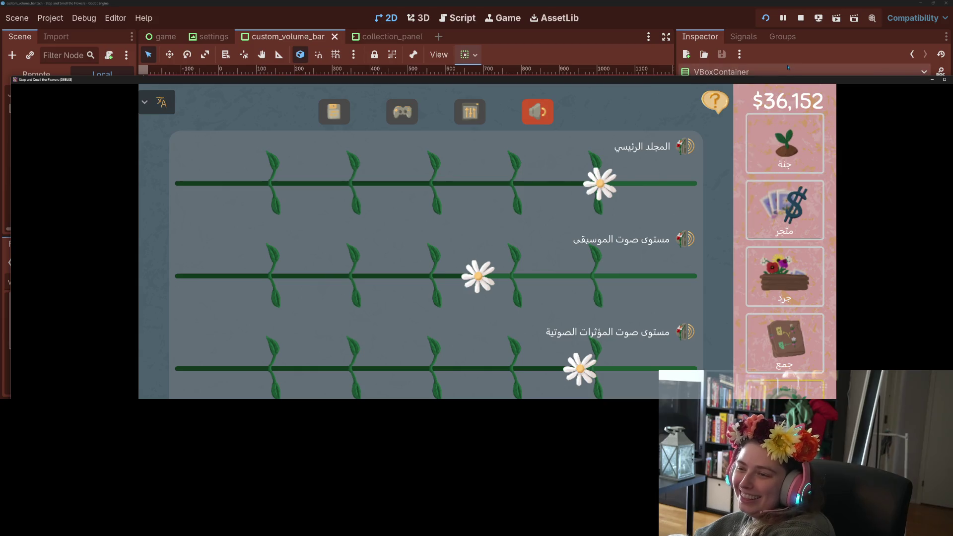
{"action": "left_click_drag", "start_coordinate": [788, 79], "coordinate": [744, 328]}
{"action": "left_click", "coordinate": [842, 292]}
{"action": "type", "text": "10"}
{"action": "key", "text": "Return"}
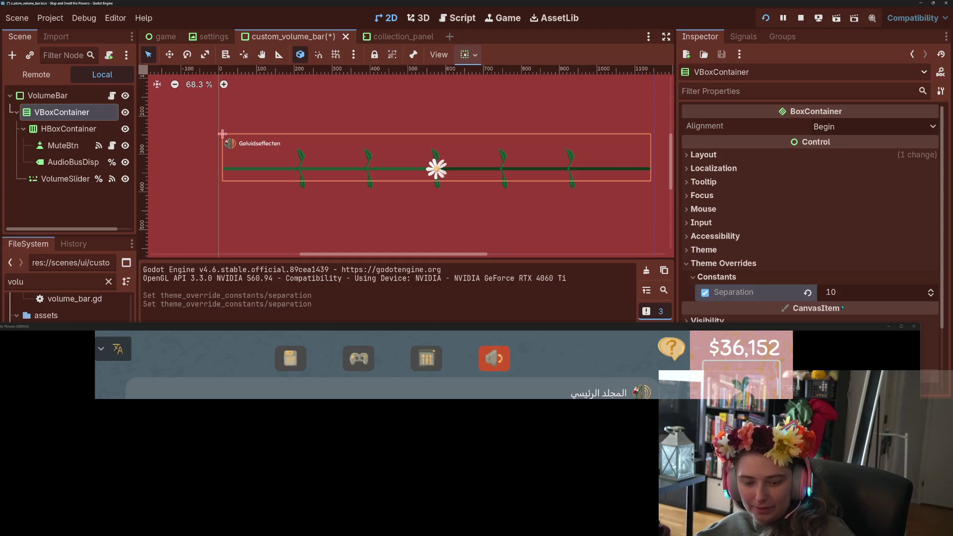
{"action": "mouse_move", "coordinate": [817, 327]}
{"action": "left_mouse_down"}
{"action": "mouse_move", "coordinate": [805, 25]}
{"action": "mouse_move", "coordinate": [814, 25]}
{"action": "left_mouse_up"}
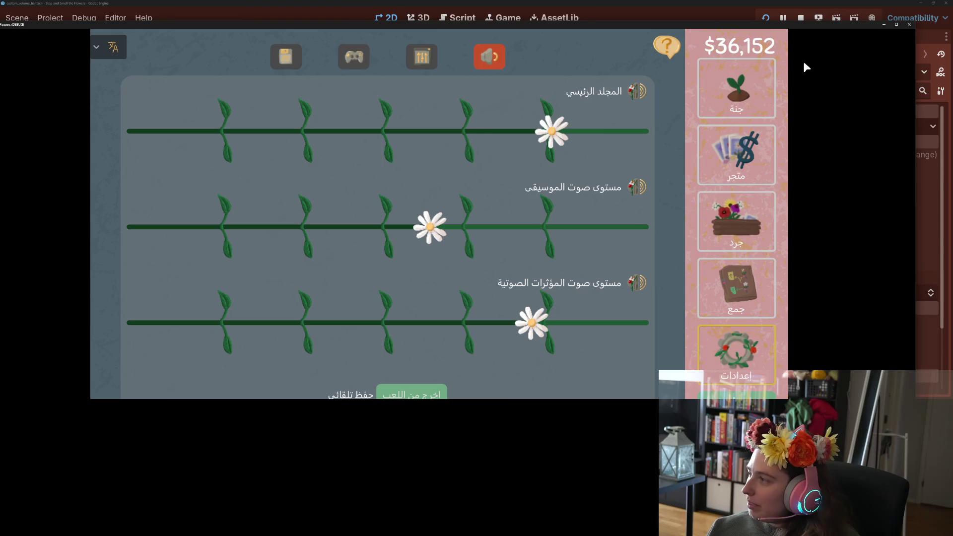
{"action": "left_click_drag", "start_coordinate": [605, 27], "coordinate": [625, 8]}
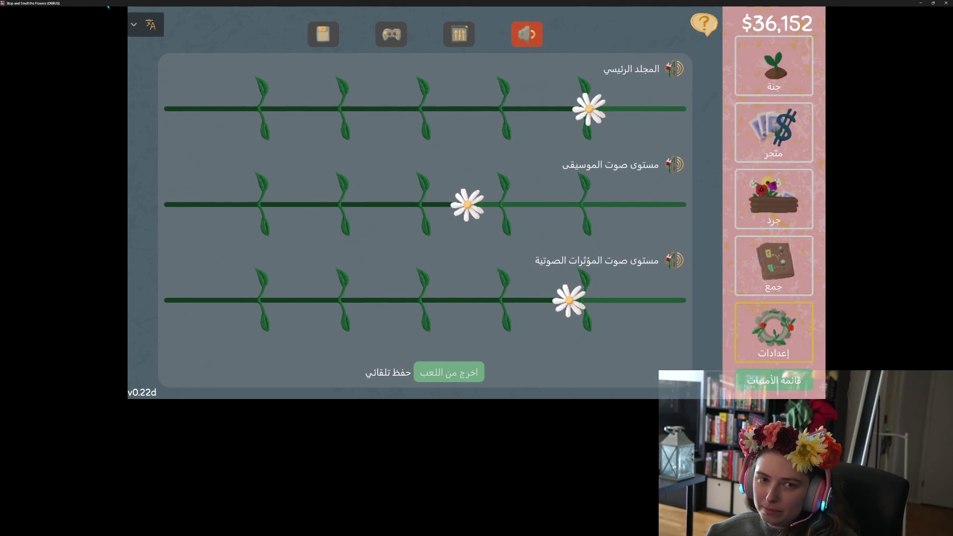
- Check the language list and the display, controls and save/statistics settings pages
{"action": "left_click", "coordinate": [147, 30]}
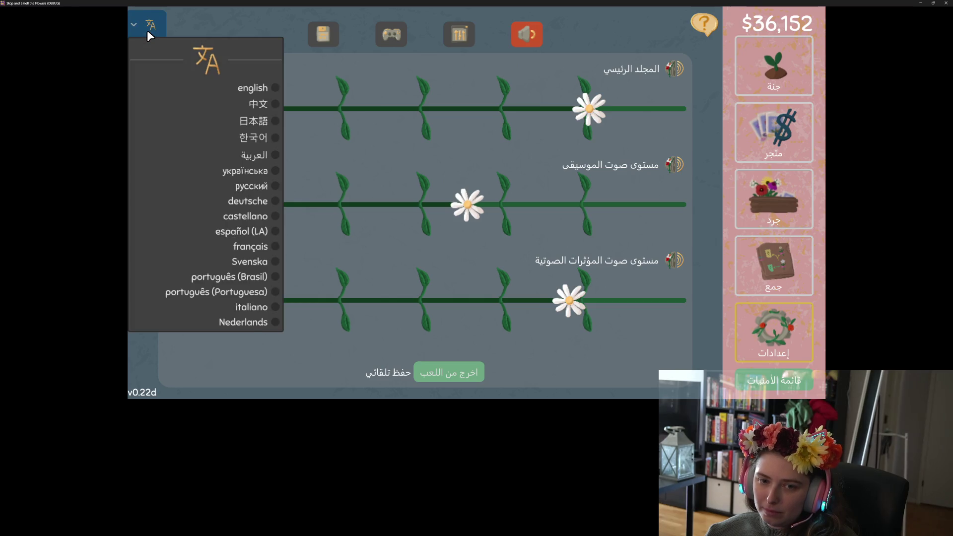
{"action": "left_click", "coordinate": [146, 30]}
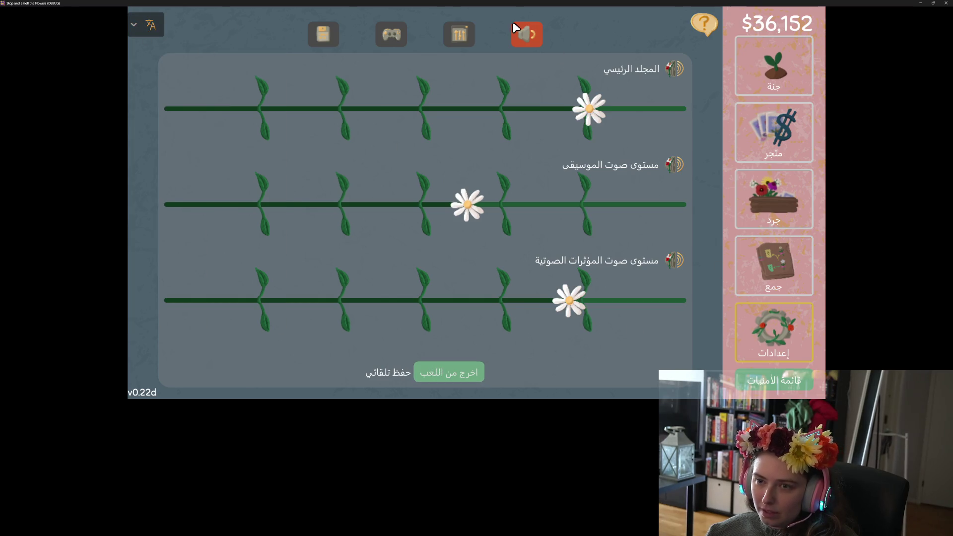
{"action": "left_click", "coordinate": [460, 34]}
{"action": "left_click", "coordinate": [388, 34]}
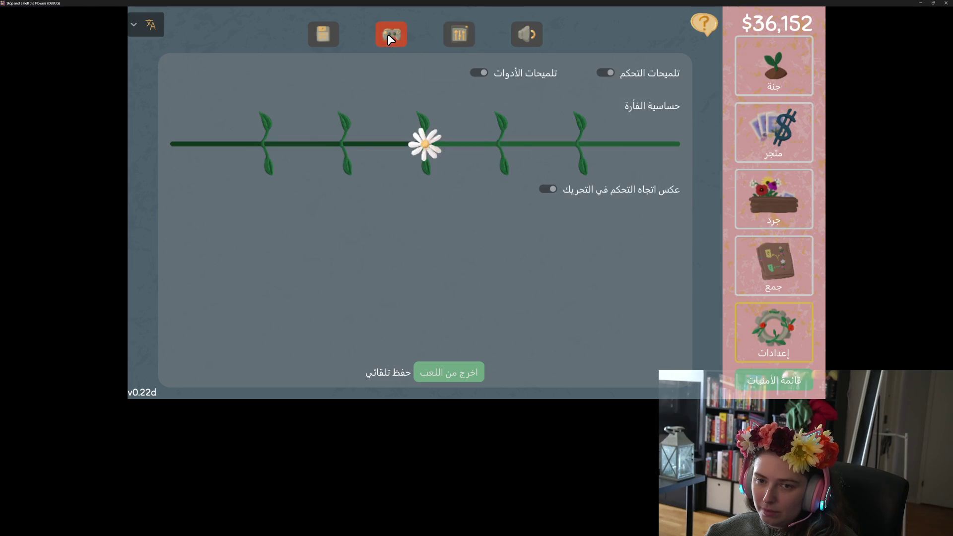
{"action": "left_click", "coordinate": [326, 40]}
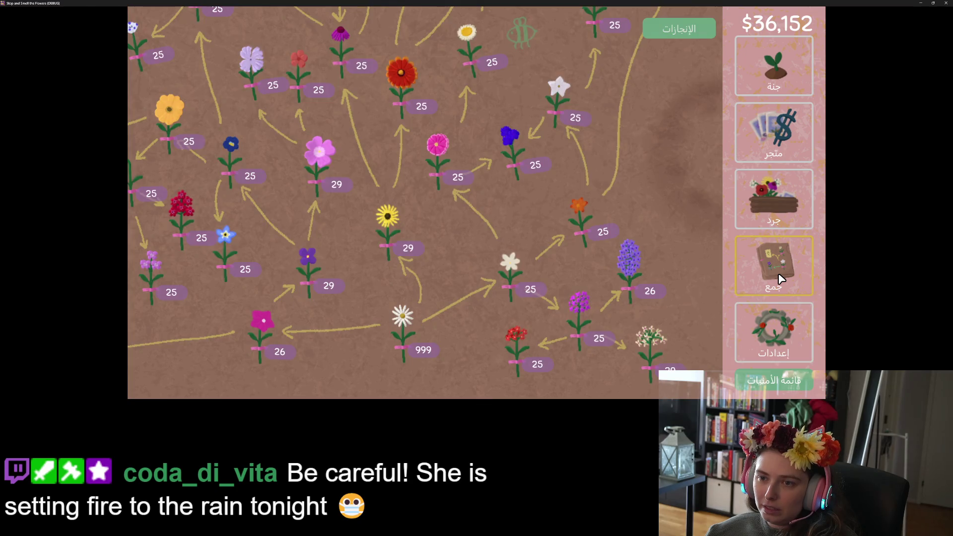
- Check the Arabic achievements, inventory, shop and garden screens, then close the game
{"action": "scroll", "coordinate": [455, 235], "scroll_direction": "down", "scroll_amount": 2}
{"action": "left_click", "coordinate": [675, 29]}
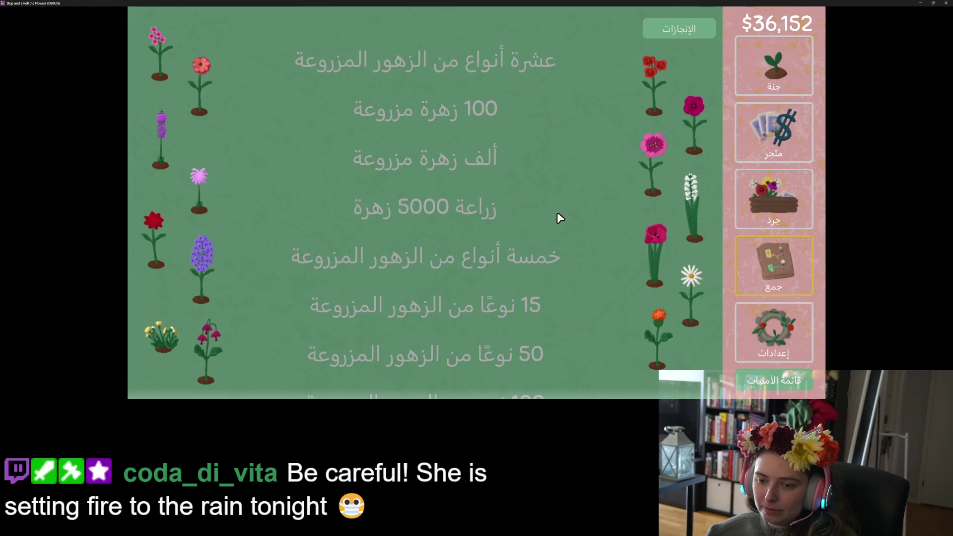
{"action": "scroll", "coordinate": [547, 234], "scroll_direction": "down", "scroll_amount": 10}
{"action": "scroll", "coordinate": [546, 234], "scroll_direction": "up", "scroll_amount": 8}
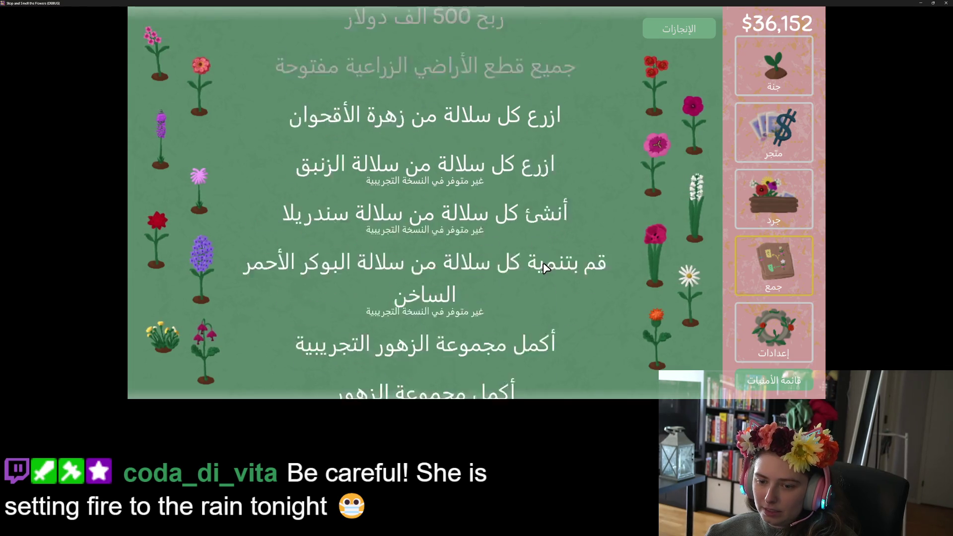
{"action": "left_click", "coordinate": [768, 213]}
{"action": "scroll", "coordinate": [615, 234], "scroll_direction": "down", "scroll_amount": 5}
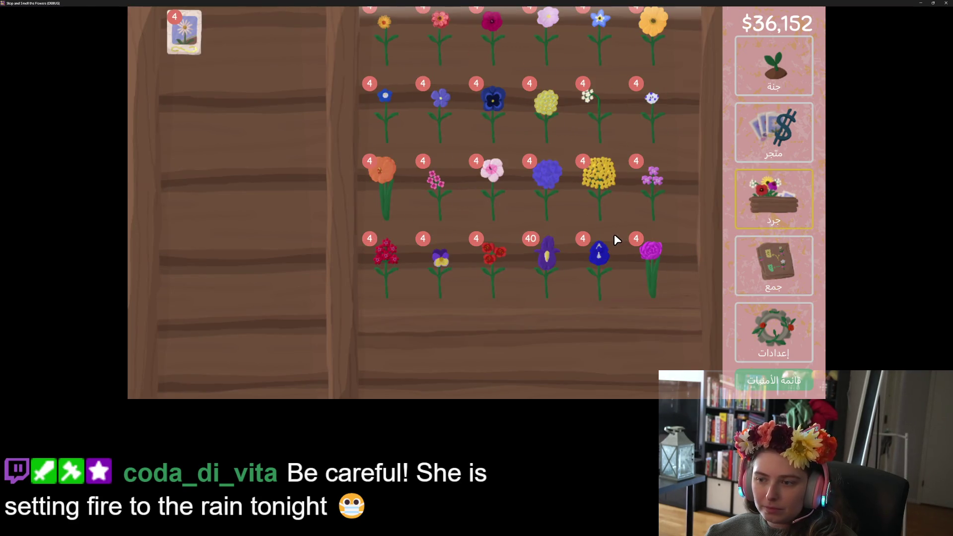
{"action": "left_click", "coordinate": [769, 143]}
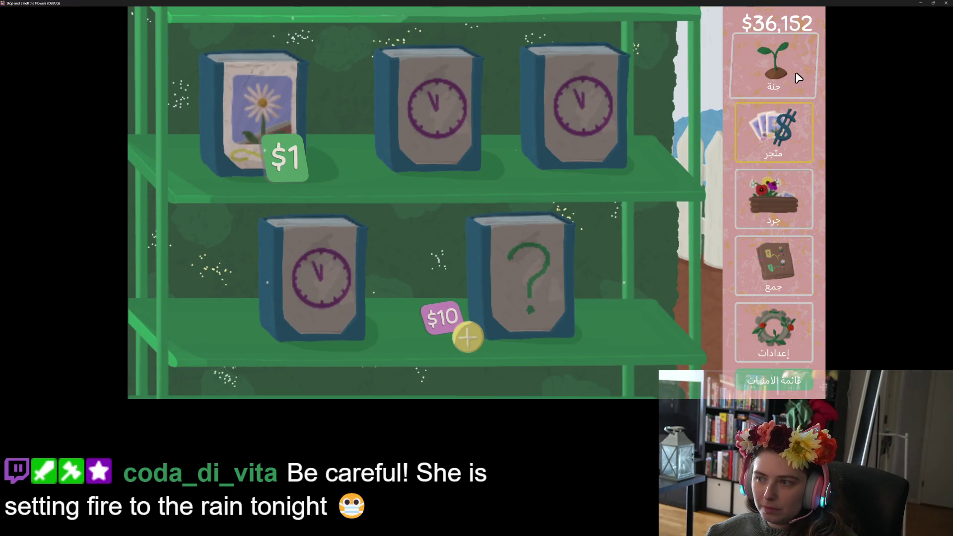
{"action": "left_click", "coordinate": [793, 74]}
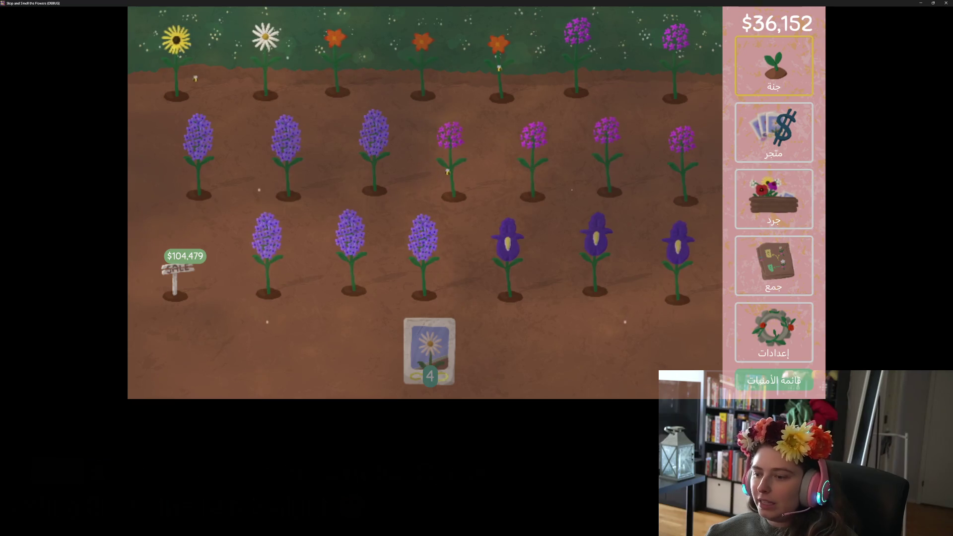
{"action": "left_click", "coordinate": [949, 4]}
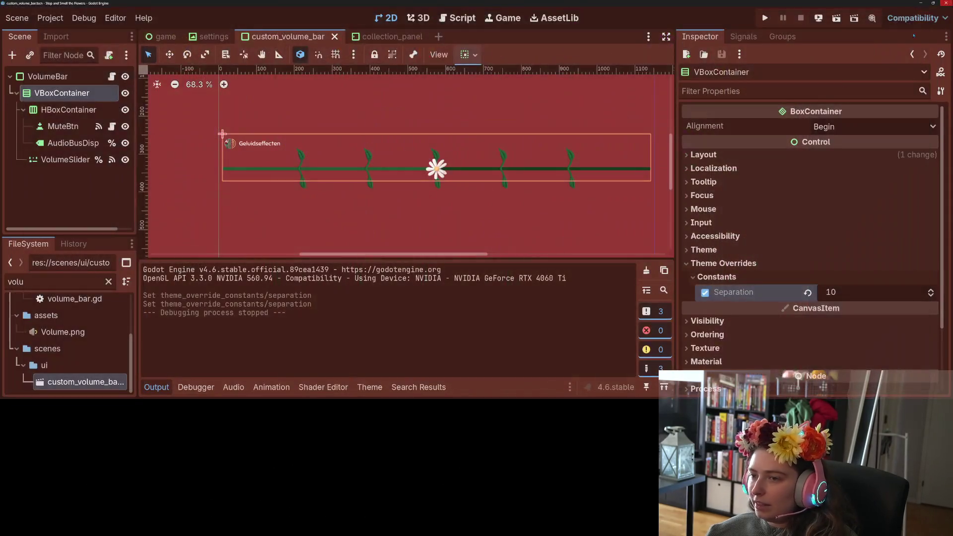
- Save custom_volume_bar and review the game.tscn and custom_volume_bar.tscn changes in GitHub Desktop
{"action": "key", "text": "ctrl+s"}
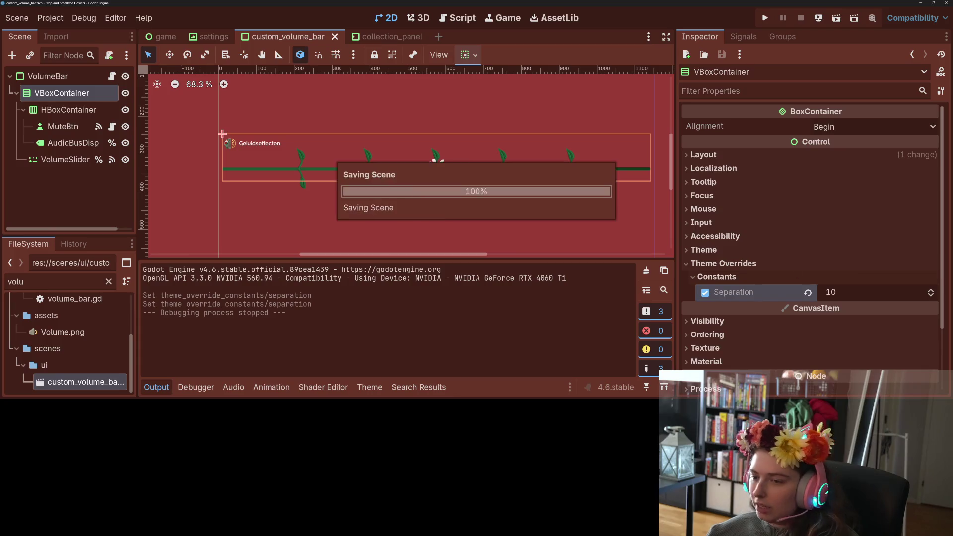
{"action": "key", "text": "alt+Tab"}
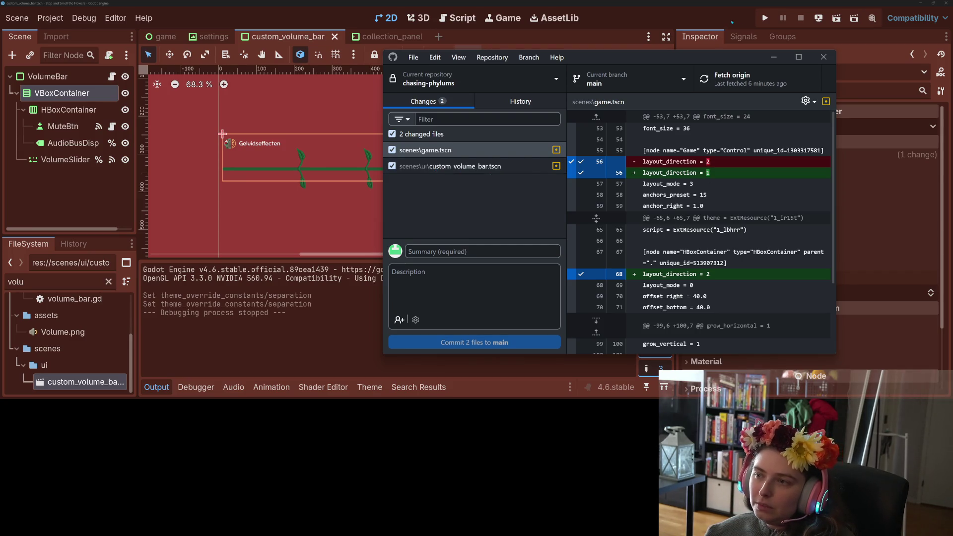
- Test-run the project briefly, close the game, and return to the game scene tab
{"action": "left_click", "coordinate": [765, 18]}
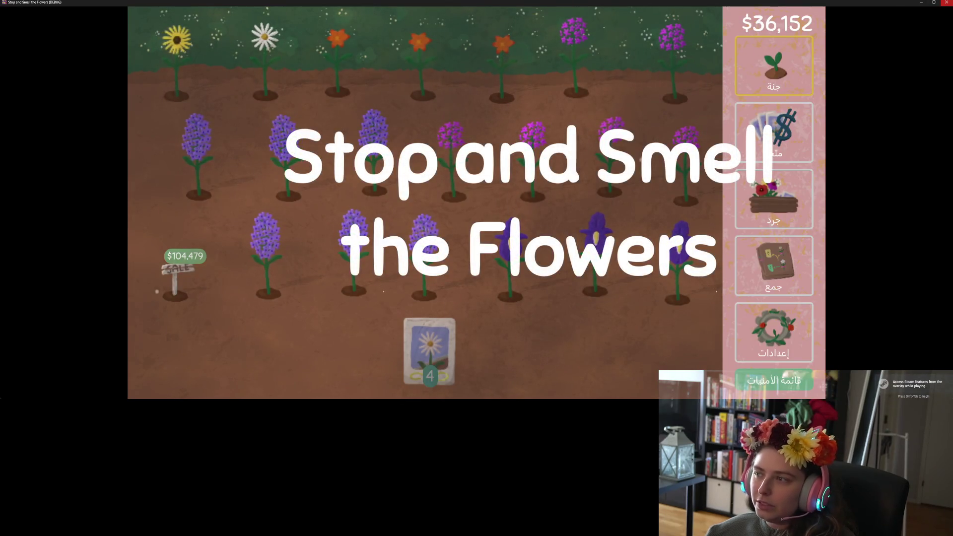
{"action": "key", "text": "alt+F4"}
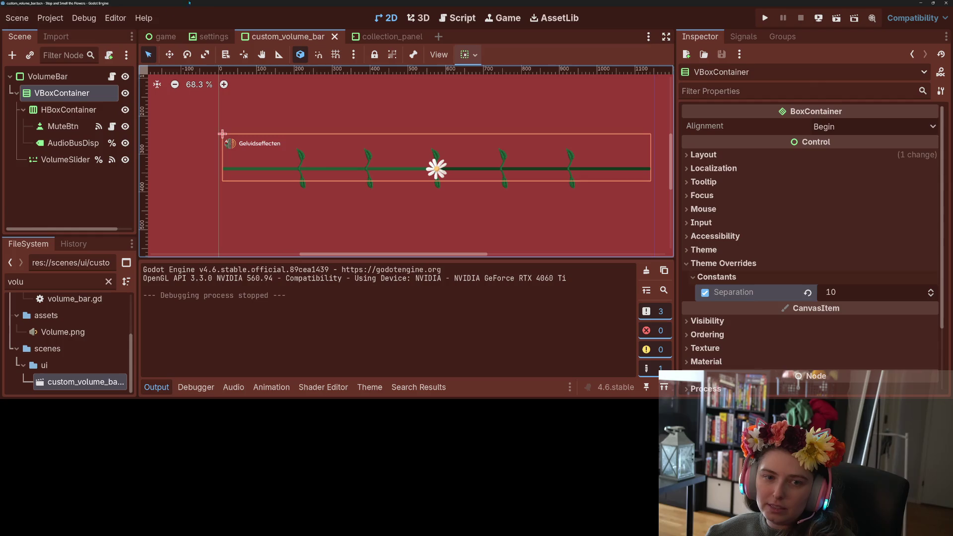
{"action": "left_click", "coordinate": [161, 36]}
- Set the Game node's layout direction to Left-to-Right and reset HBoxContainer's to Inherited, then save
{"action": "scroll", "coordinate": [75, 136], "scroll_direction": "up", "scroll_amount": 3}
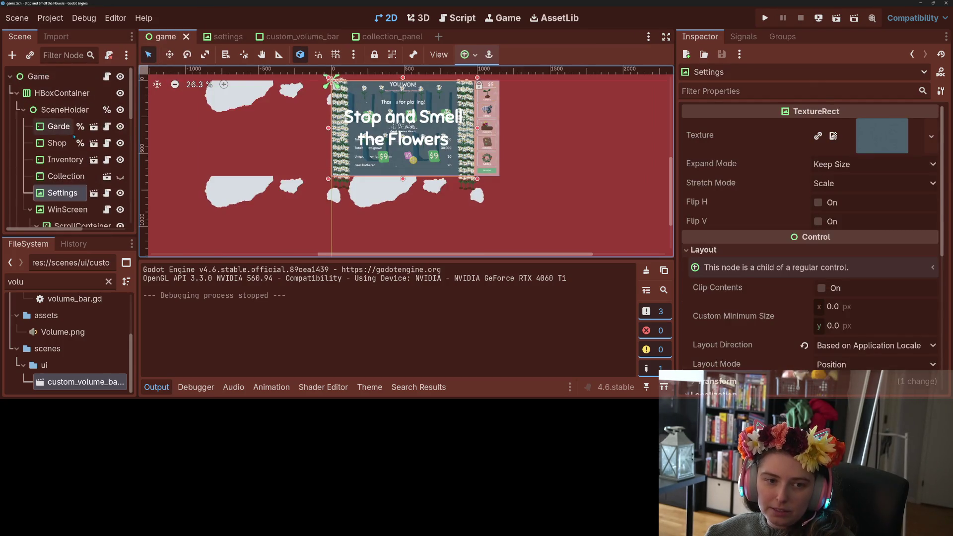
{"action": "left_click", "coordinate": [38, 76]}
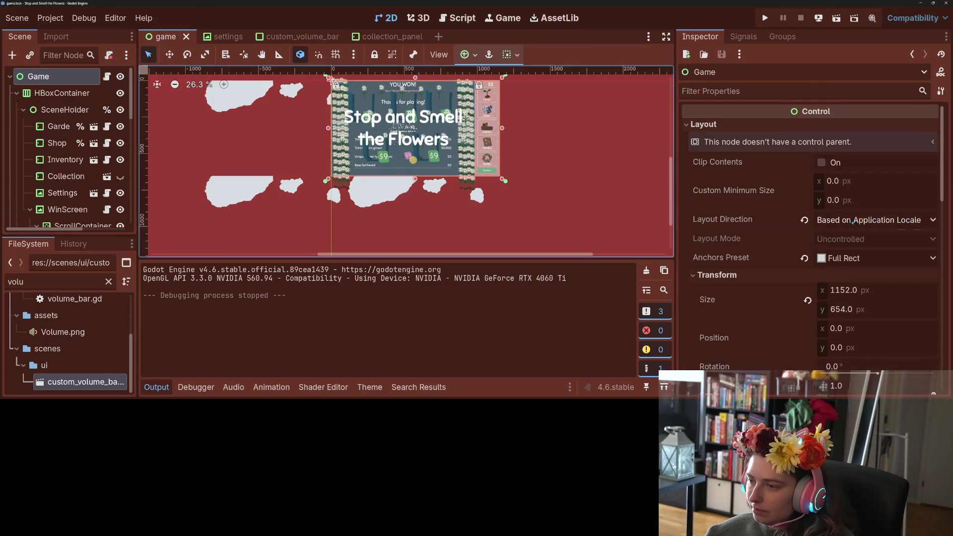
{"action": "left_click", "coordinate": [852, 222]}
{"action": "left_click", "coordinate": [845, 265]}
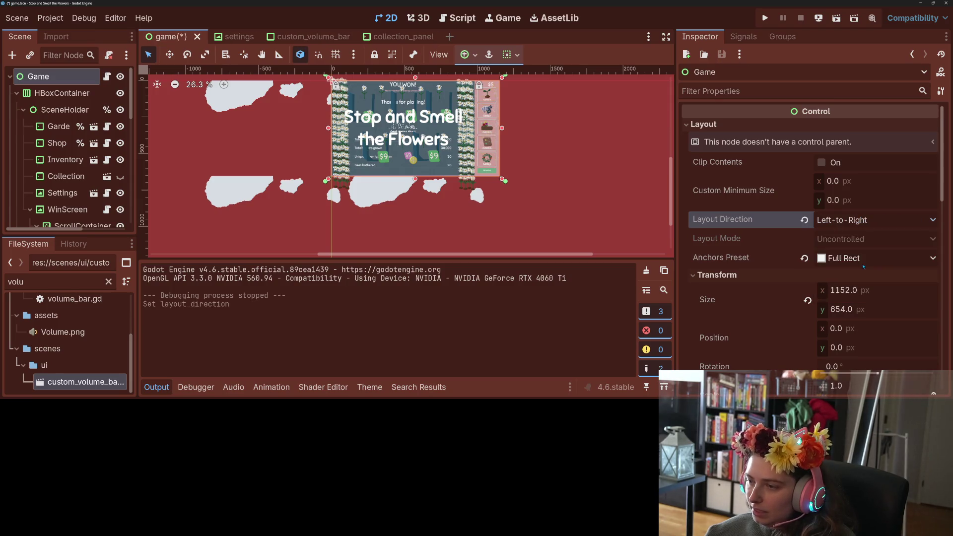
{"action": "left_click", "coordinate": [35, 93]}
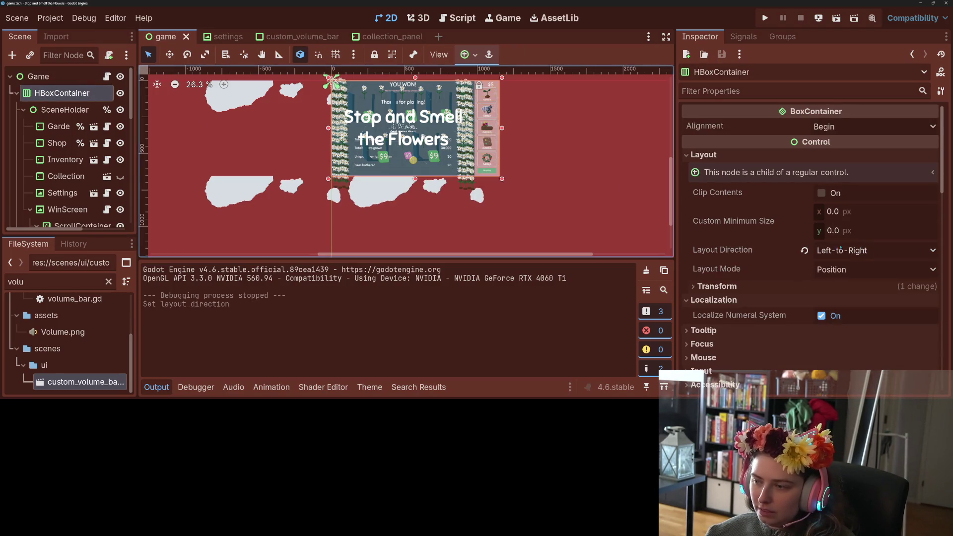
{"action": "left_click", "coordinate": [803, 251]}
{"action": "key", "text": "ctrl+s"}
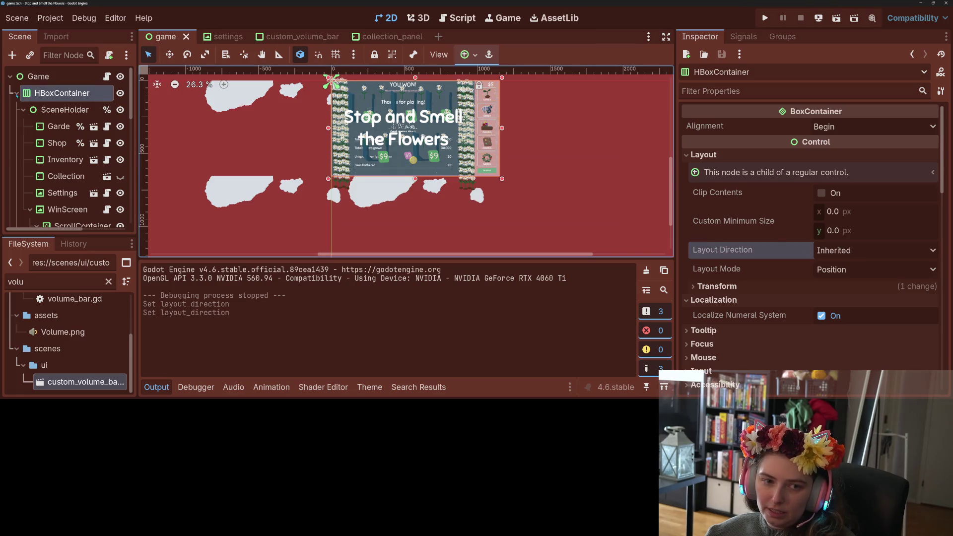
- Inspect the Settings and WinScreen nodes, saving the game scene again
{"action": "scroll", "coordinate": [59, 148], "scroll_direction": "down", "scroll_amount": 3}
{"action": "left_click", "coordinate": [62, 134]}
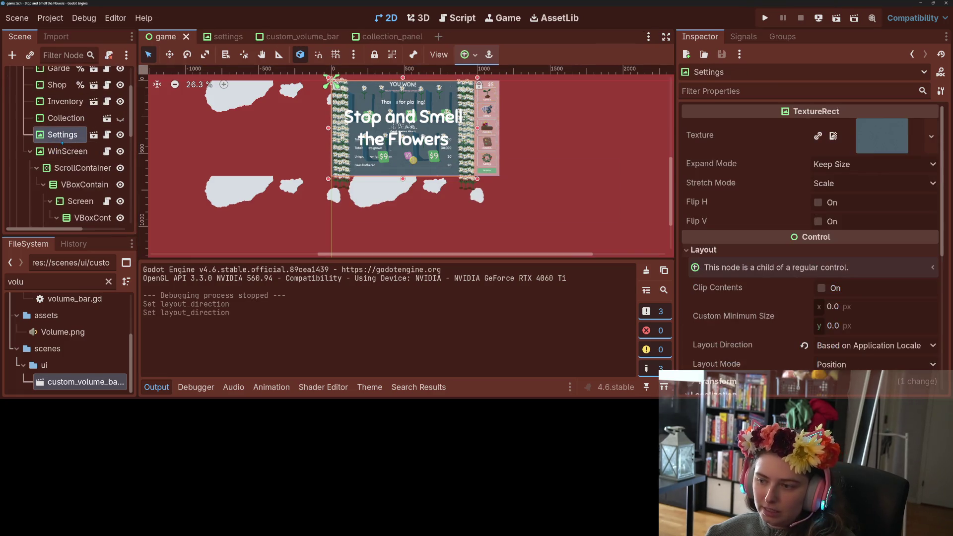
{"action": "scroll", "coordinate": [725, 284], "scroll_direction": "down", "scroll_amount": 2}
{"action": "key", "text": "ctrl+s"}
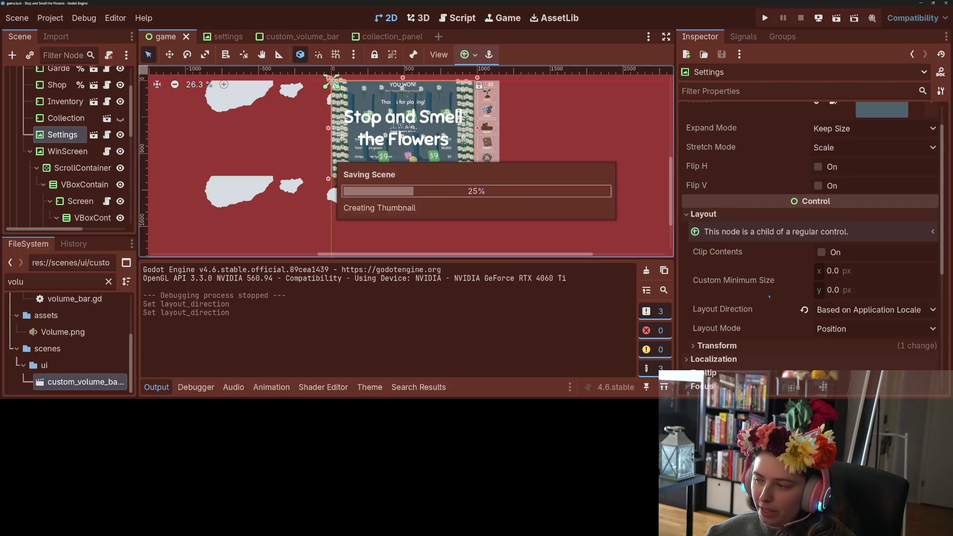
{"action": "left_click", "coordinate": [60, 151]}
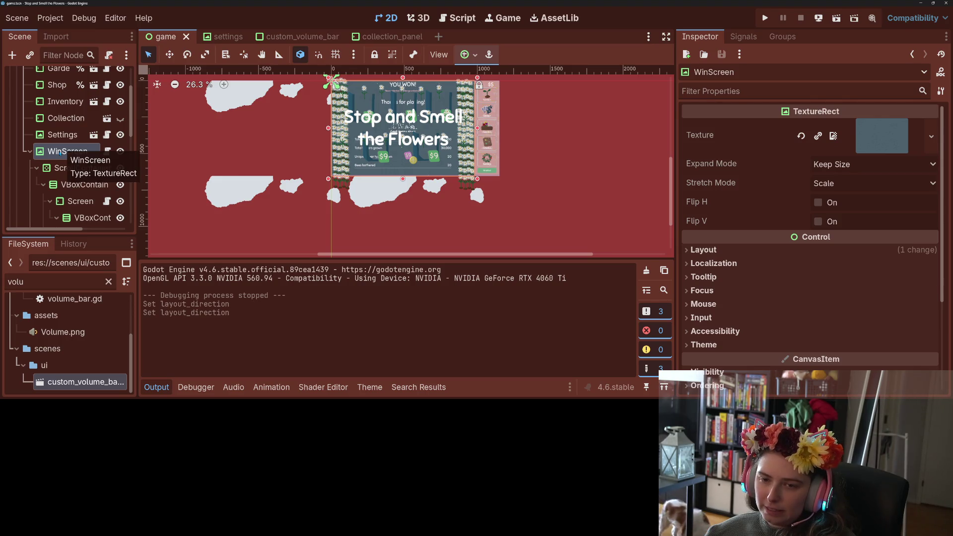
{"action": "scroll", "coordinate": [59, 152], "scroll_direction": "down", "scroll_amount": 10}
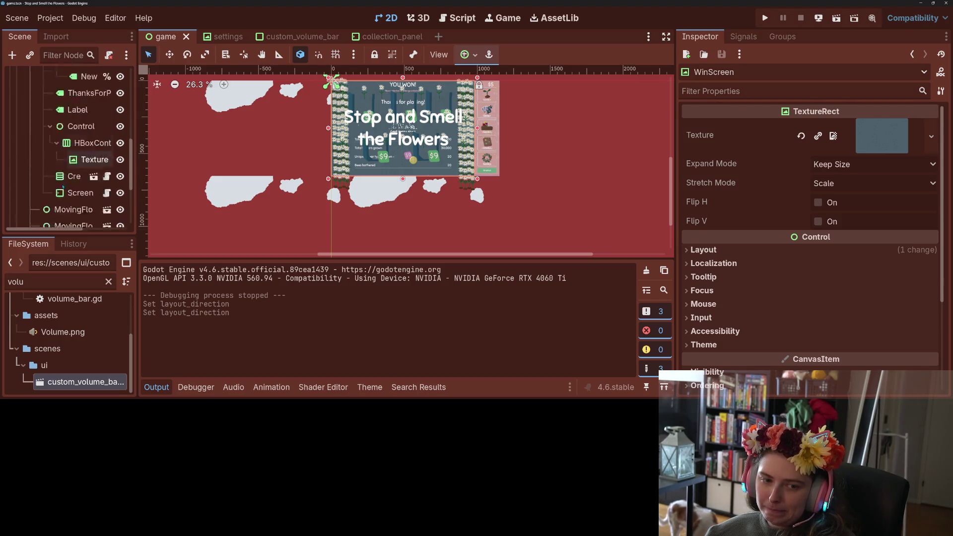
- Launch the game from Godot and open its seed shop
{"action": "left_click", "coordinate": [765, 19]}
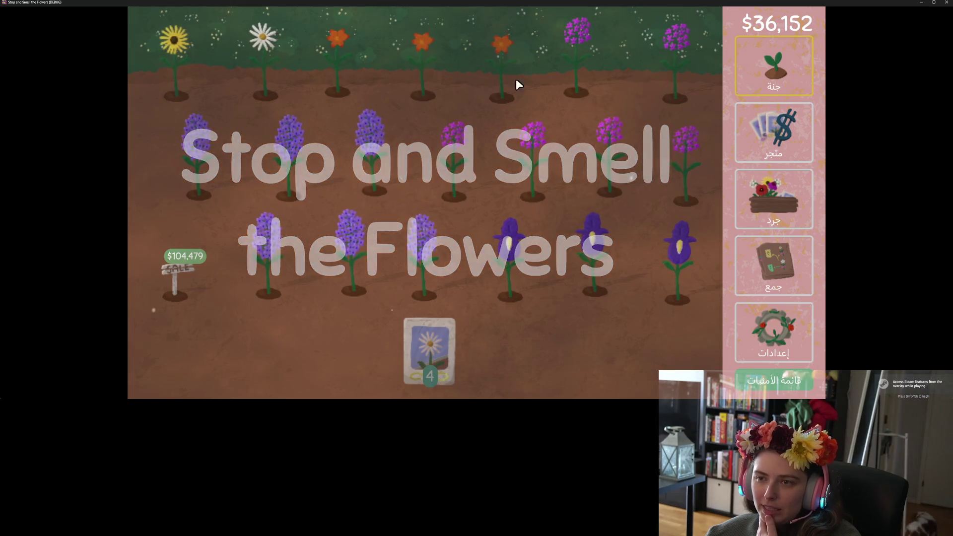
{"action": "left_click", "coordinate": [775, 143]}
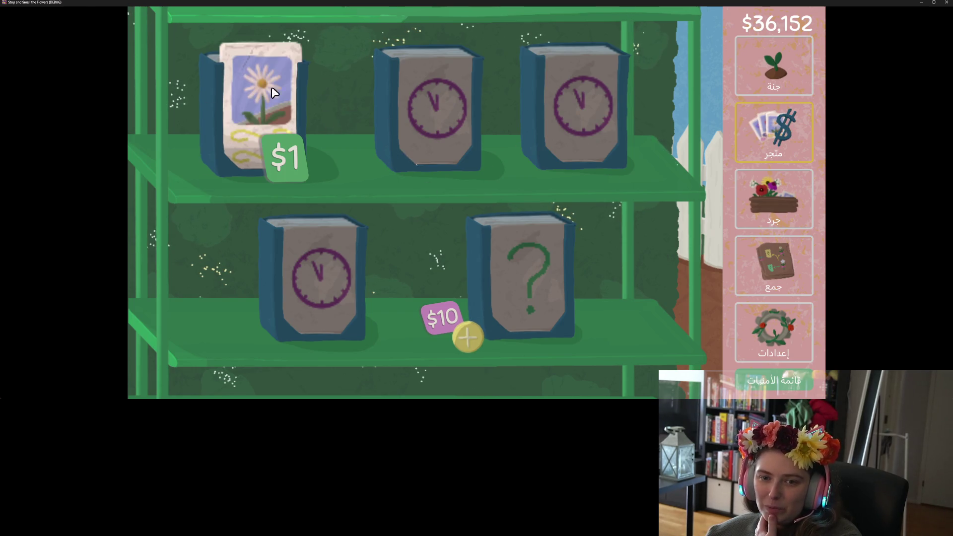
- Browse the flower inventory, collection map and achievements screens in Arabic
{"action": "left_click", "coordinate": [773, 191]}
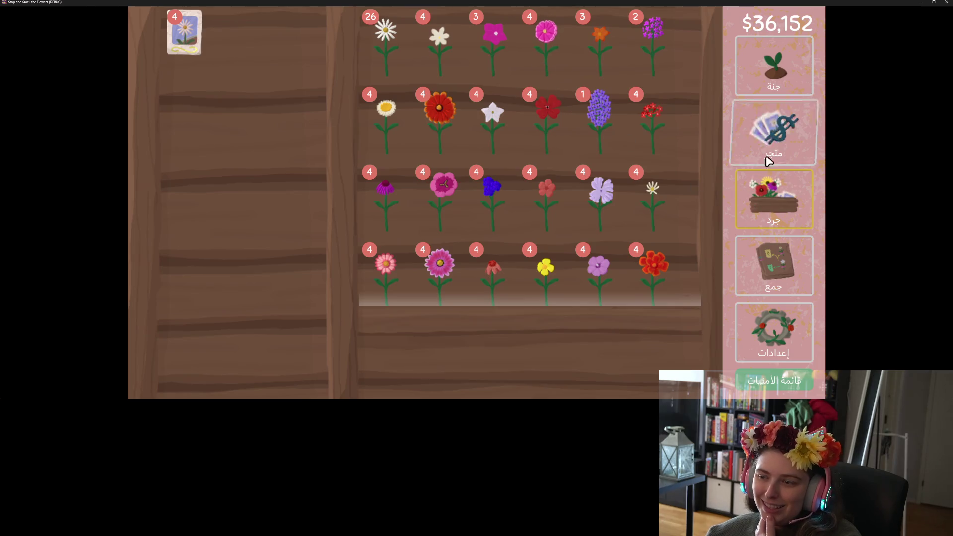
{"action": "left_click", "coordinate": [785, 250]}
{"action": "scroll", "coordinate": [673, 77], "scroll_direction": "up", "scroll_amount": 3}
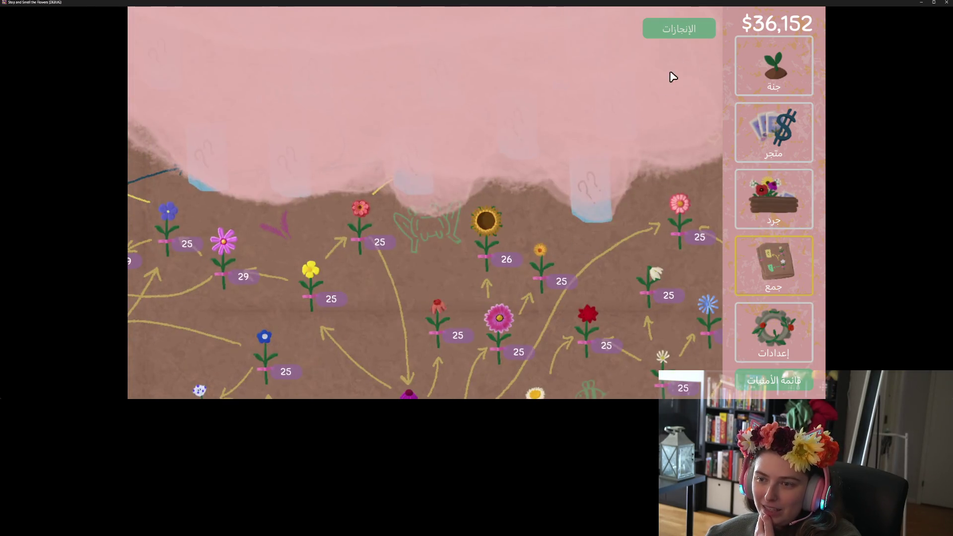
{"action": "left_click", "coordinate": [679, 29]}
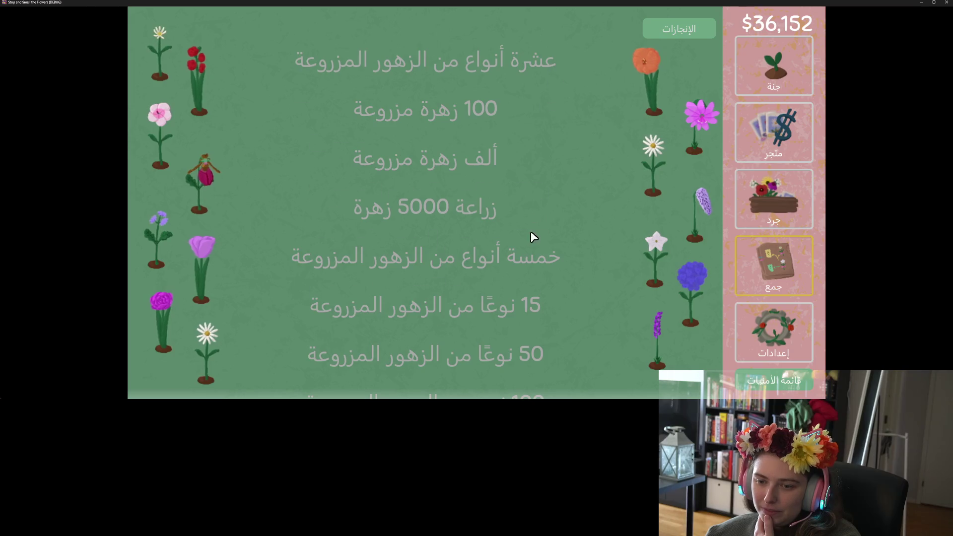
{"action": "scroll", "coordinate": [533, 238], "scroll_direction": "down", "scroll_amount": 5}
- Check the controls, display and audio settings pages, then choose English as the game language
{"action": "left_click", "coordinate": [784, 325]}
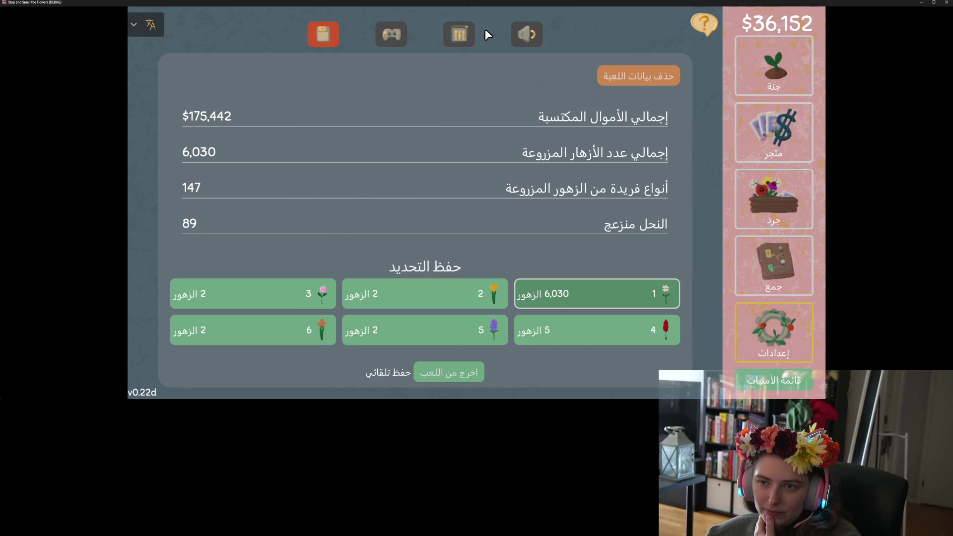
{"action": "left_click", "coordinate": [392, 40]}
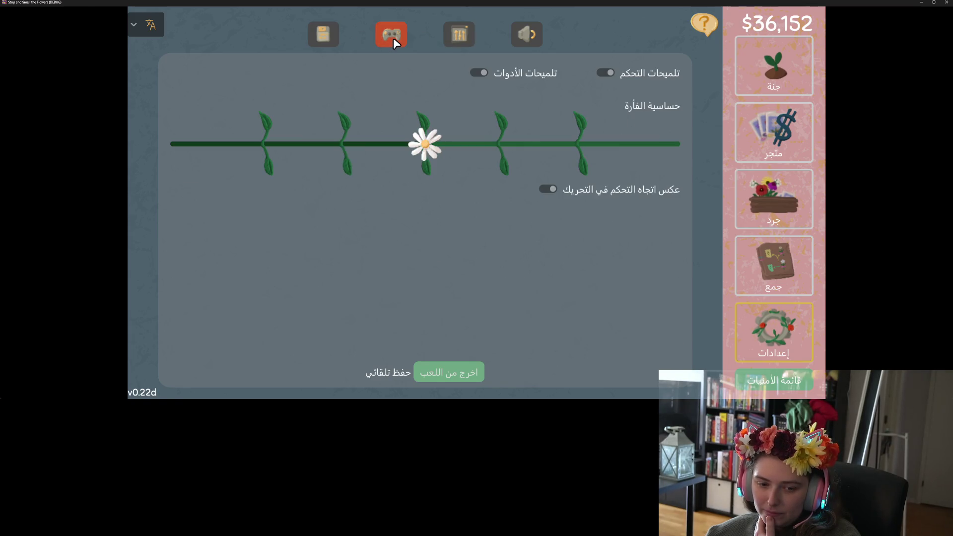
{"action": "left_click", "coordinate": [461, 34]}
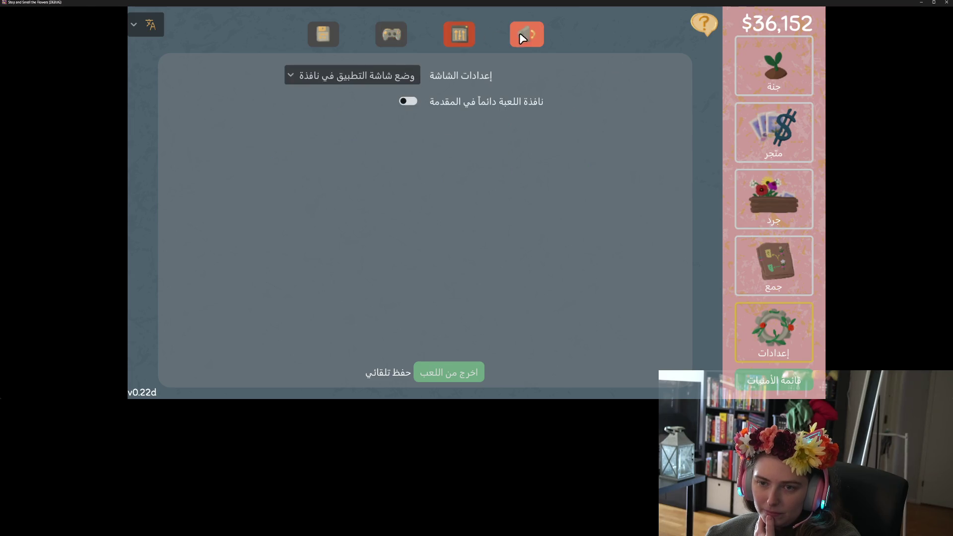
{"action": "left_click", "coordinate": [528, 35]}
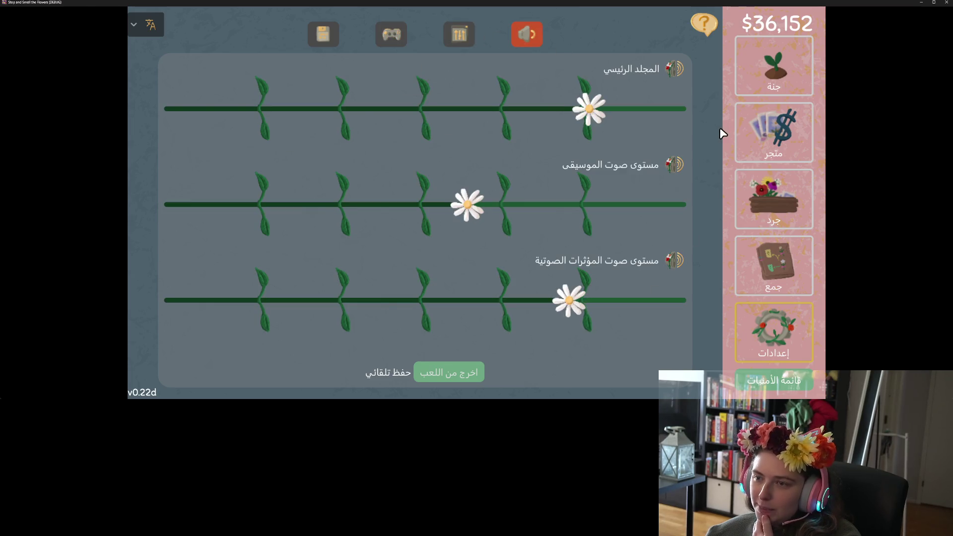
{"action": "left_click", "coordinate": [147, 28]}
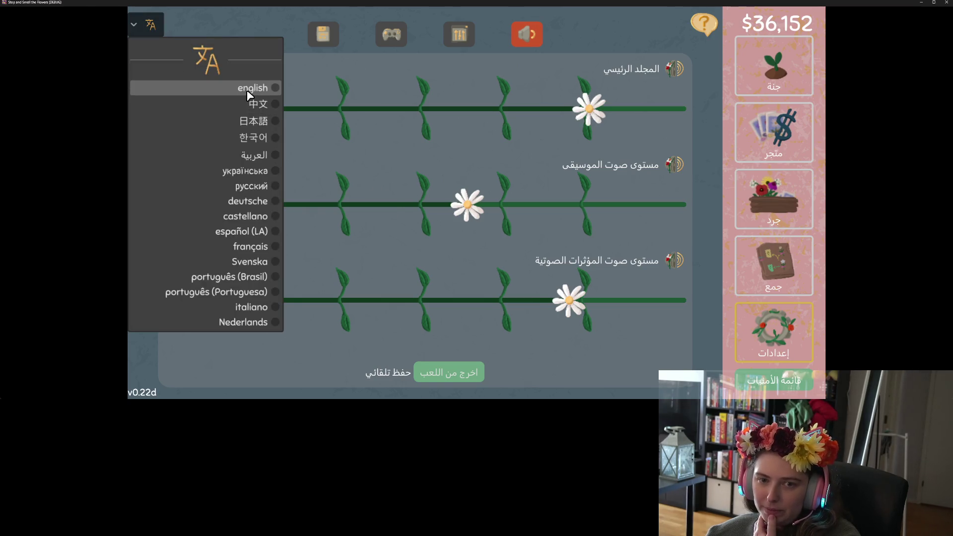
{"action": "left_click", "coordinate": [248, 89]}
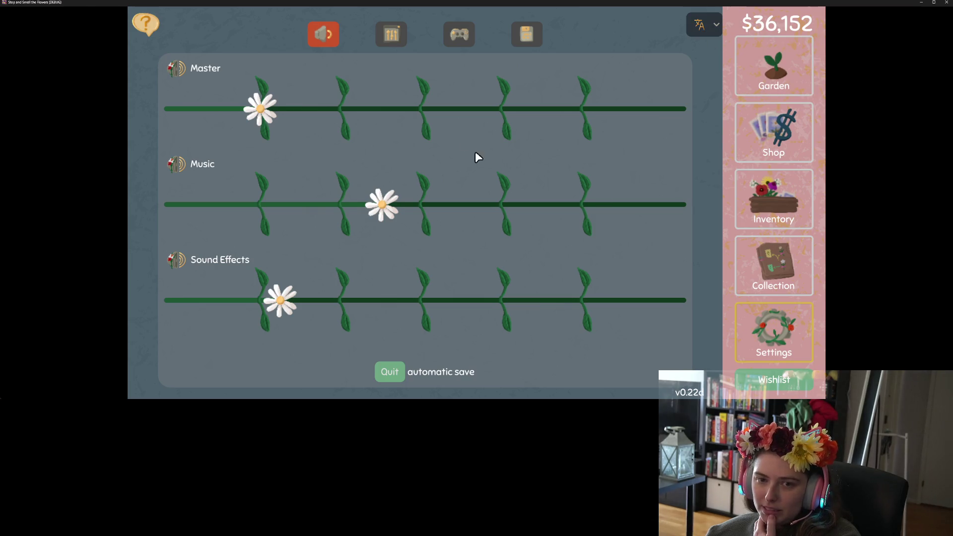
- View the stats and save slots panel, return to the garden, and close the game
{"action": "left_click", "coordinate": [539, 39]}
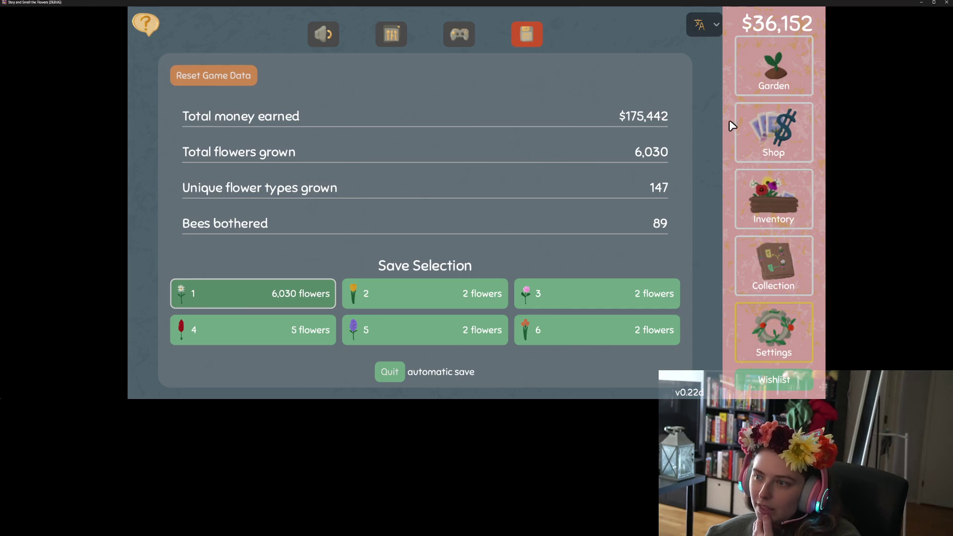
{"action": "left_click", "coordinate": [766, 82]}
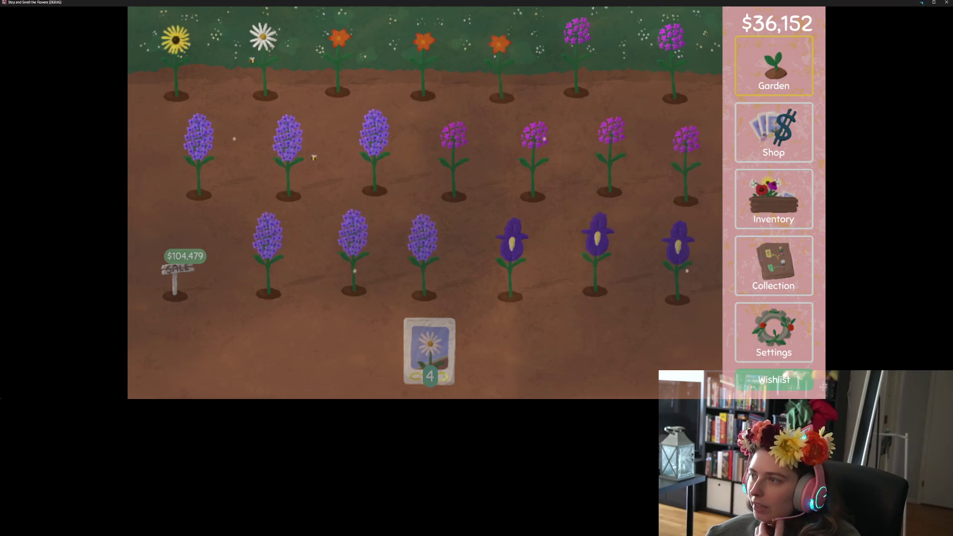
{"action": "key", "text": "alt+F4"}
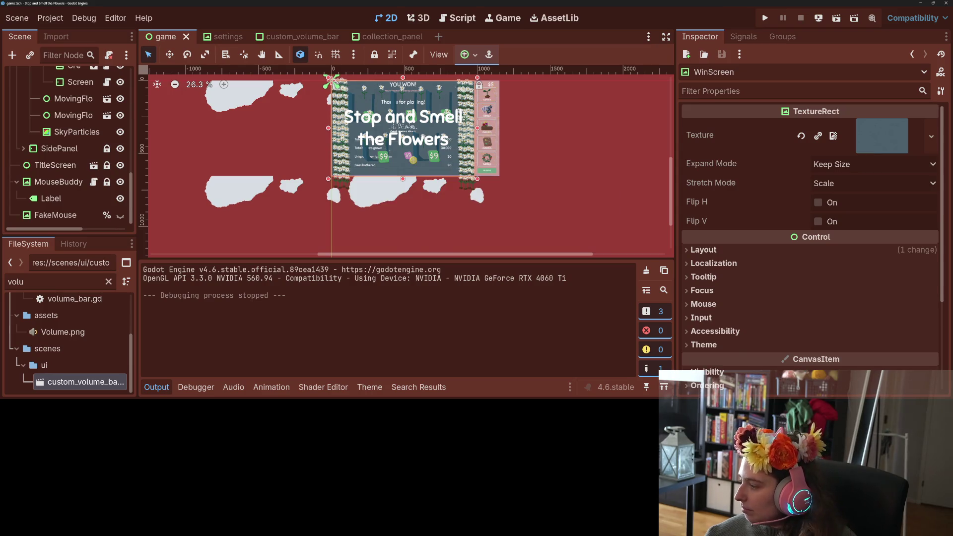
- Commit only game.tscn to main as 'sets settings orientation to locale specific'
{"action": "key", "text": "alt+Tab"}
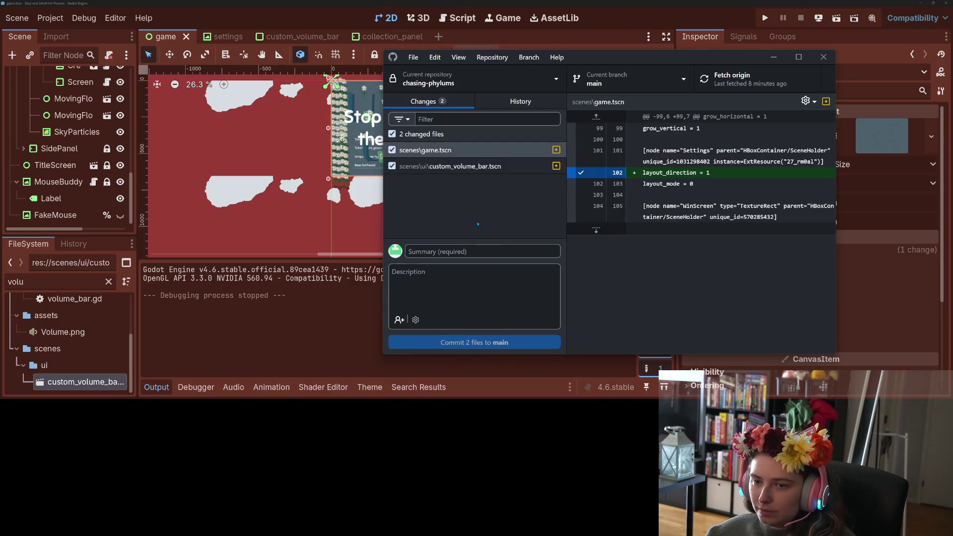
{"action": "left_click", "coordinate": [446, 166]}
{"action": "left_click", "coordinate": [427, 150]}
{"action": "left_click", "coordinate": [392, 166]}
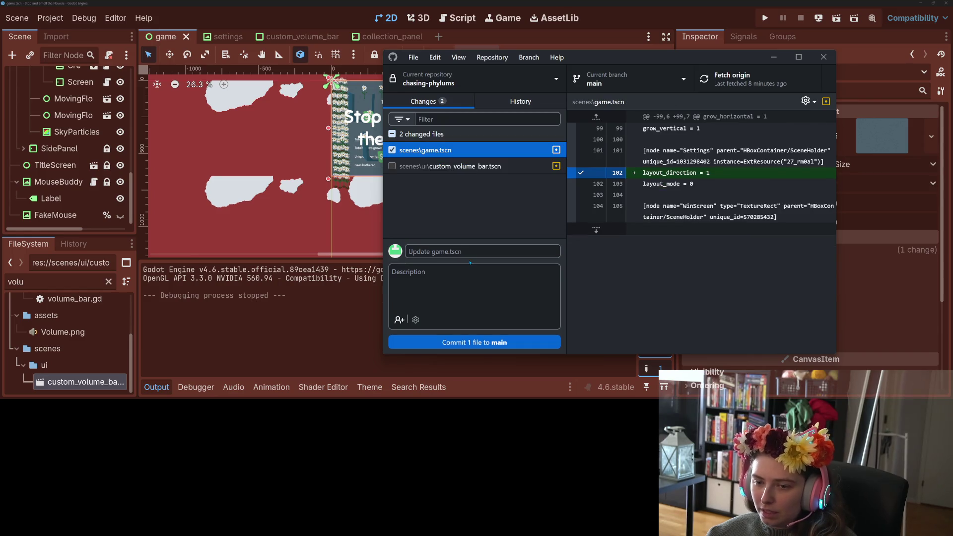
{"action": "left_click", "coordinate": [476, 253]}
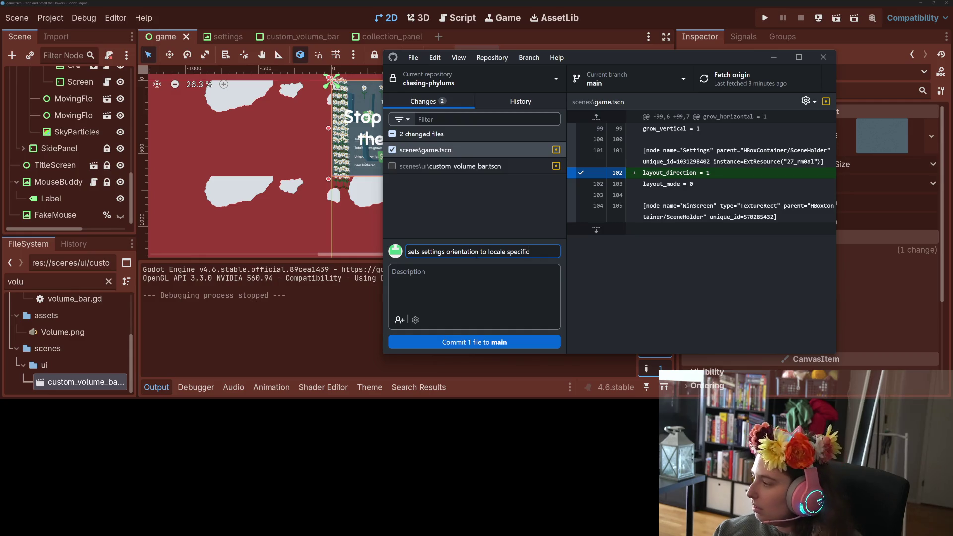
{"action": "key", "text": "ctrl+Return"}
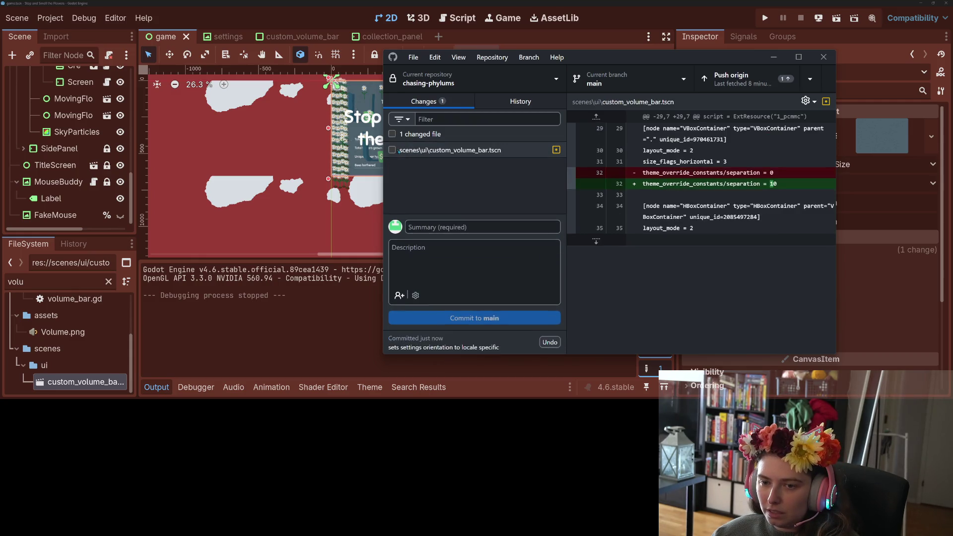
- Commit custom_volume_bar.tscn as 'increases spacing on volume bar title from slider'
{"action": "left_click", "coordinate": [461, 224]}
{"action": "type", "text": "increases spa"}
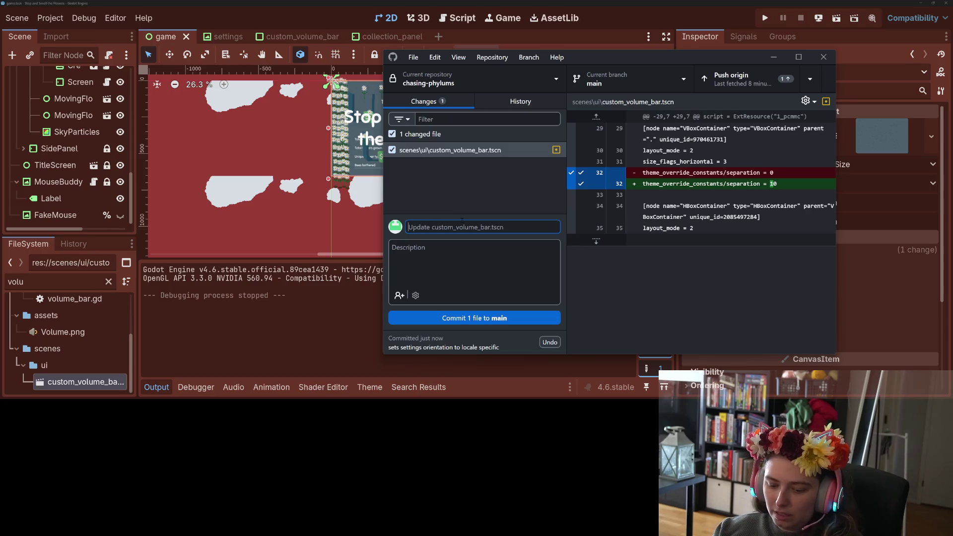
{"action": "type", "text": "cing on volume bar"}
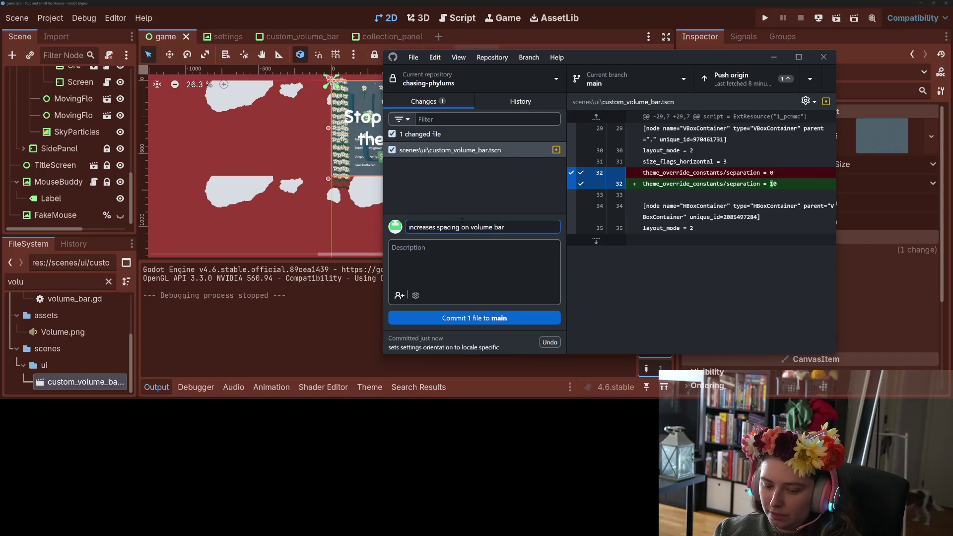
{"action": "key", "text": "BackSpace"}
{"action": "key", "text": "BackSpace"}
{"action": "type", "text": "le from "}
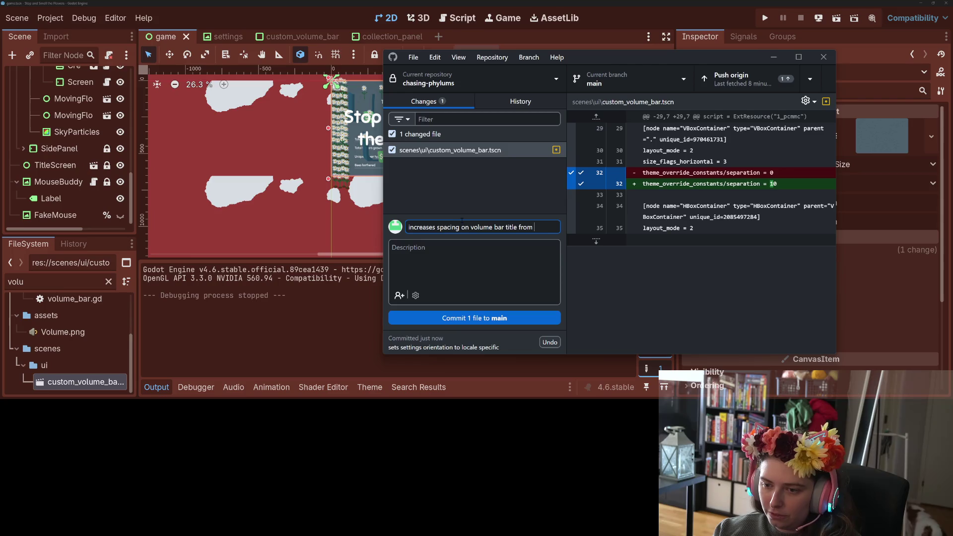
{"action": "type", "text": "silider"}
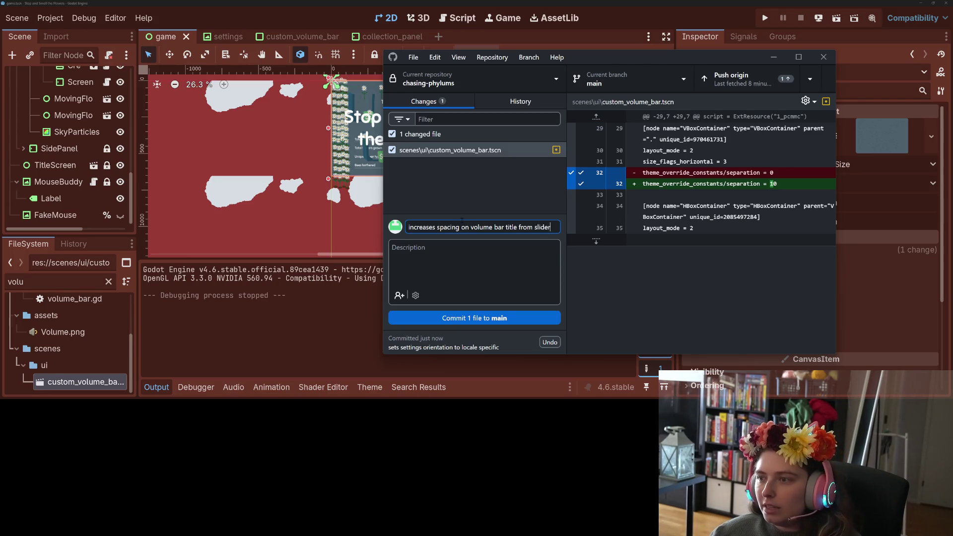
{"action": "left_click", "coordinate": [474, 318]}
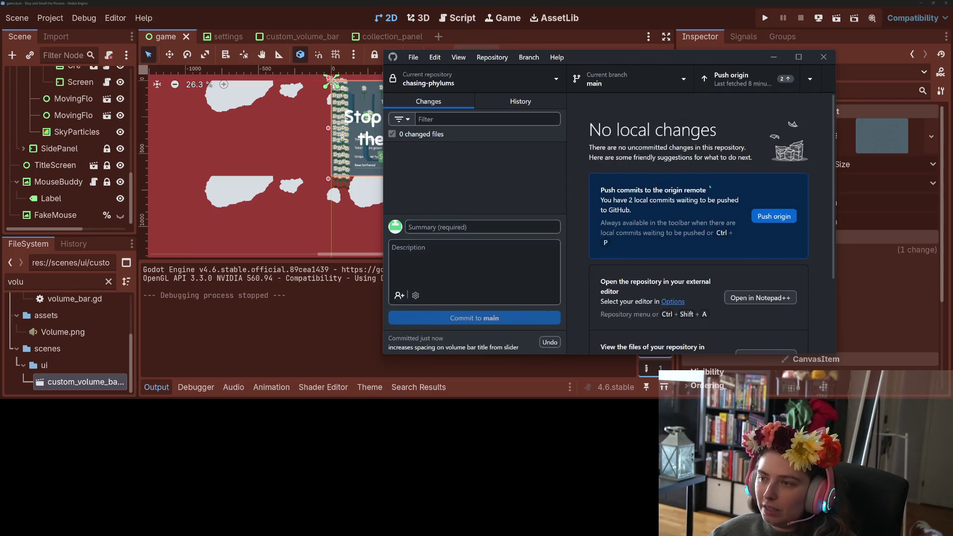
- Push both commits to origin, minimize GitHub Desktop, and switch to the browser
{"action": "left_click", "coordinate": [739, 79]}
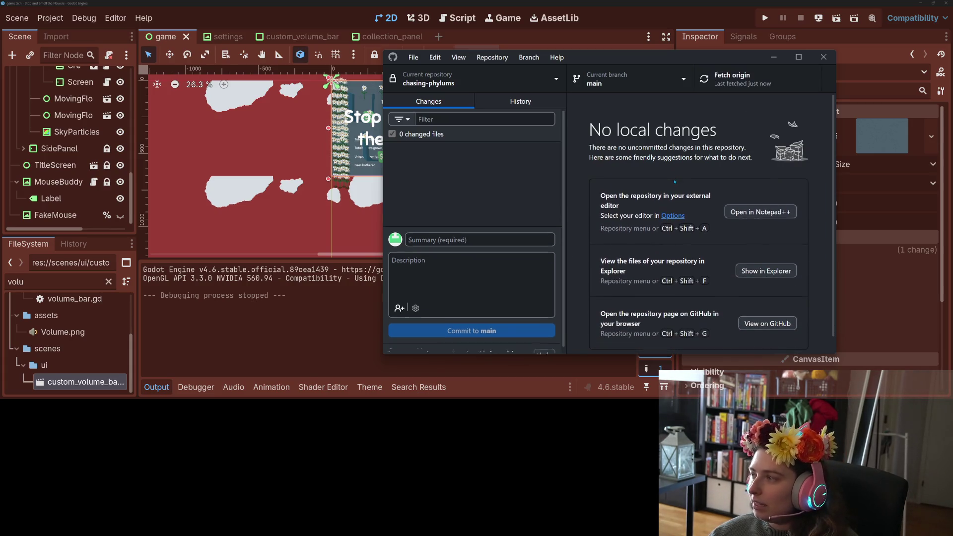
{"action": "left_click", "coordinate": [773, 57]}
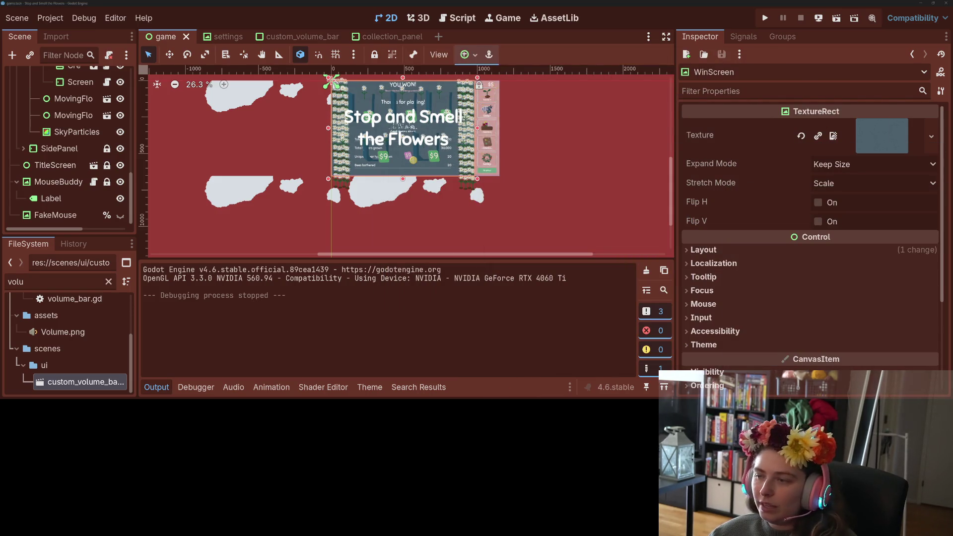
{"action": "key", "text": "alt+Tab"}
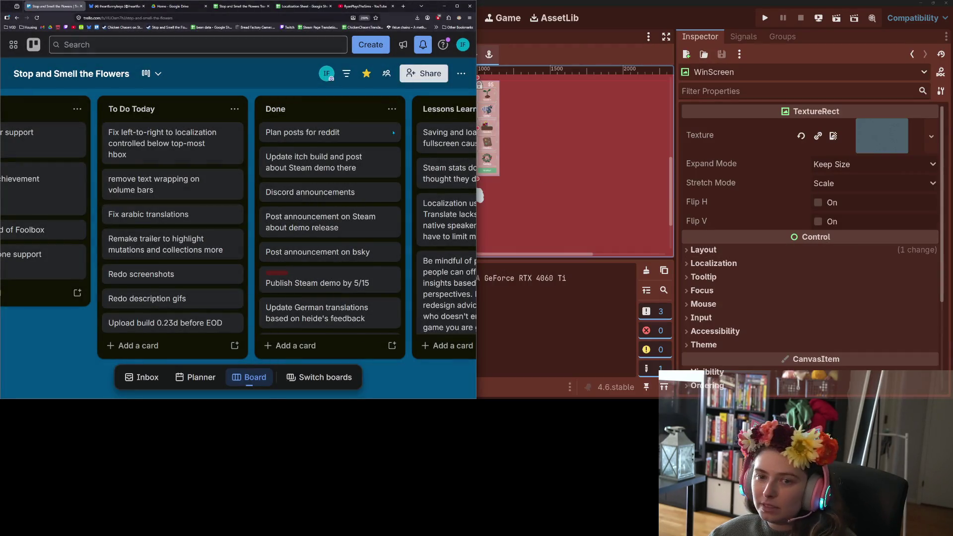
- Move the left-to-right localization and text wrapping cards from To Do Today to Done
{"action": "left_click", "coordinate": [456, 6]}
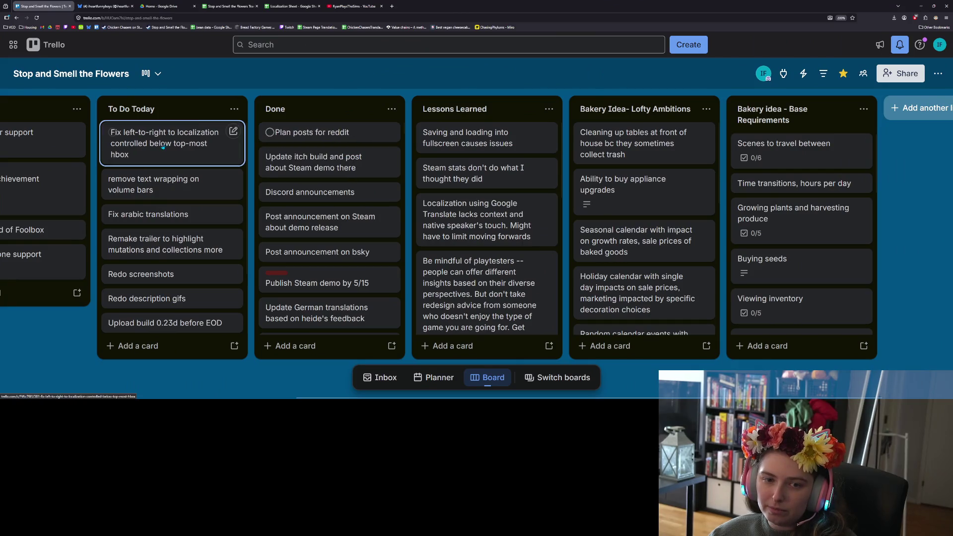
{"action": "key", "text": "."}
{"action": "left_click_drag", "start_coordinate": [187, 146], "coordinate": [309, 142]}
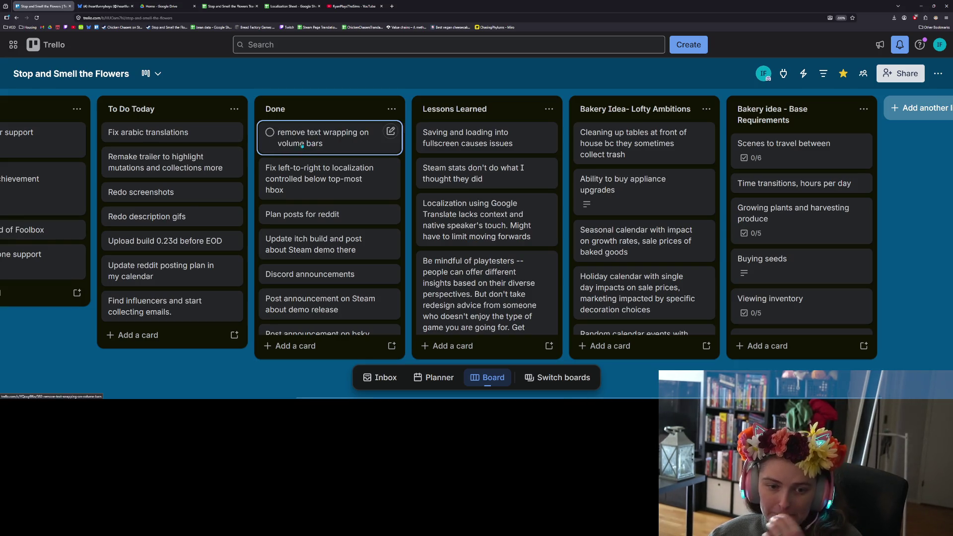
- Look over the Find influencers card's details, then minimize the browser
{"action": "left_click", "coordinate": [201, 314]}
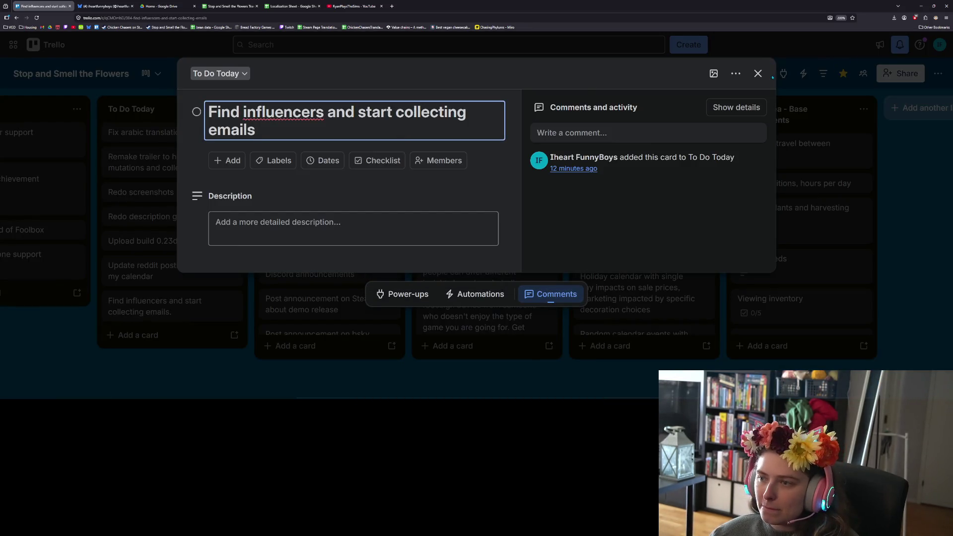
{"action": "left_click", "coordinate": [757, 73]}
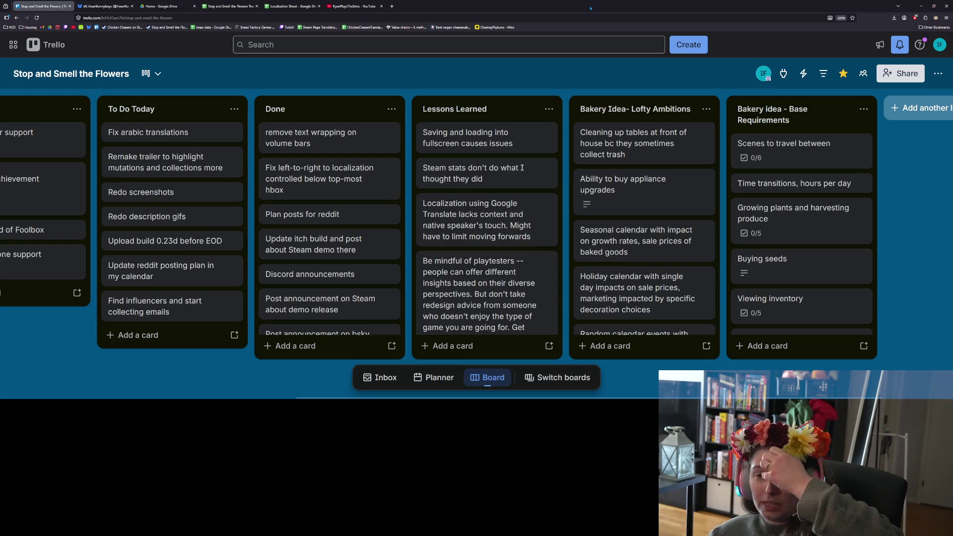
{"action": "left_click", "coordinate": [921, 7]}
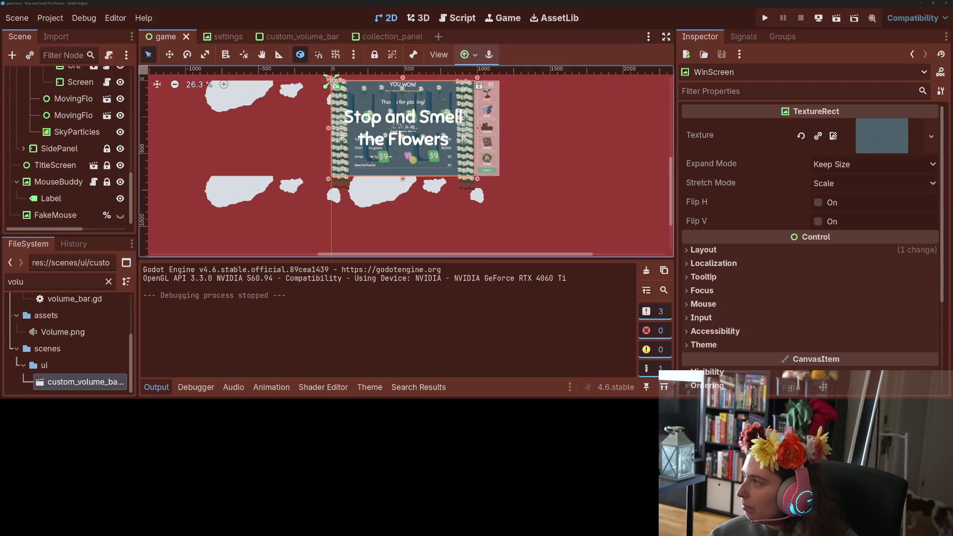
- Snap Discord to the right half of the screen with the Godot editor on the left
{"action": "key", "text": "alt+Tab"}
{"action": "left_click_drag", "start_coordinate": [671, 84], "coordinate": [711, 44]}
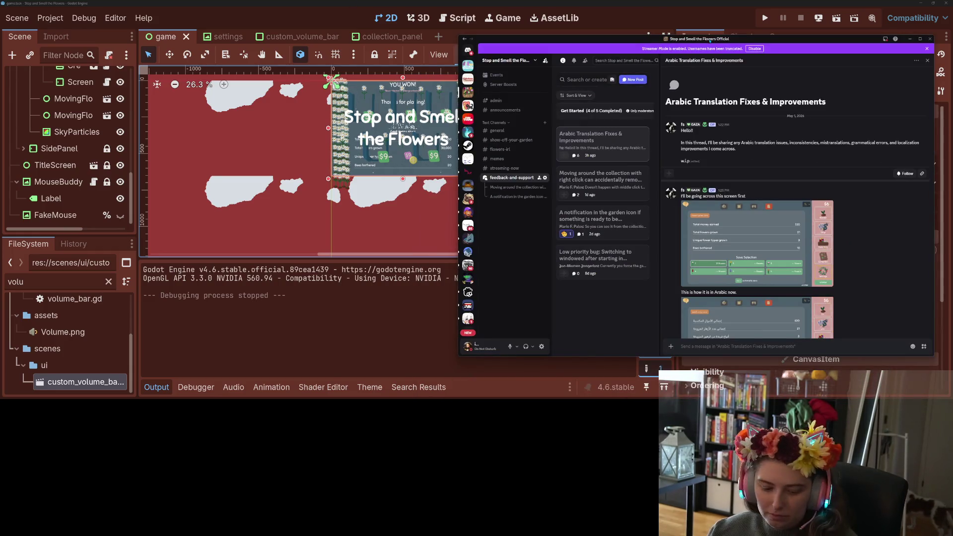
{"action": "key", "text": "super+Right"}
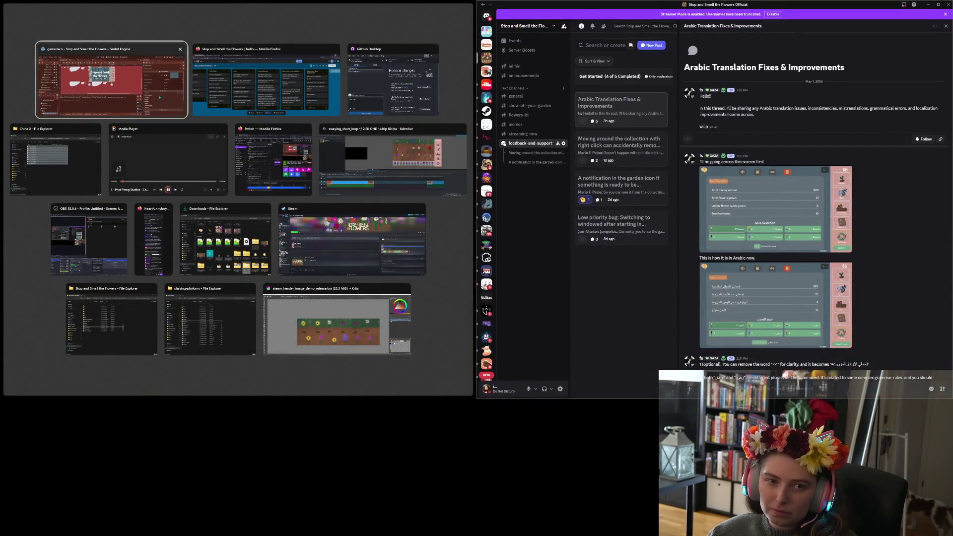
{"action": "left_click", "coordinate": [111, 82]}
- Hide Godot's output panel and enlarge the annotated Arabic stats-screen screenshot in the thread
{"action": "scroll", "coordinate": [254, 132], "scroll_direction": "up", "scroll_amount": 5}
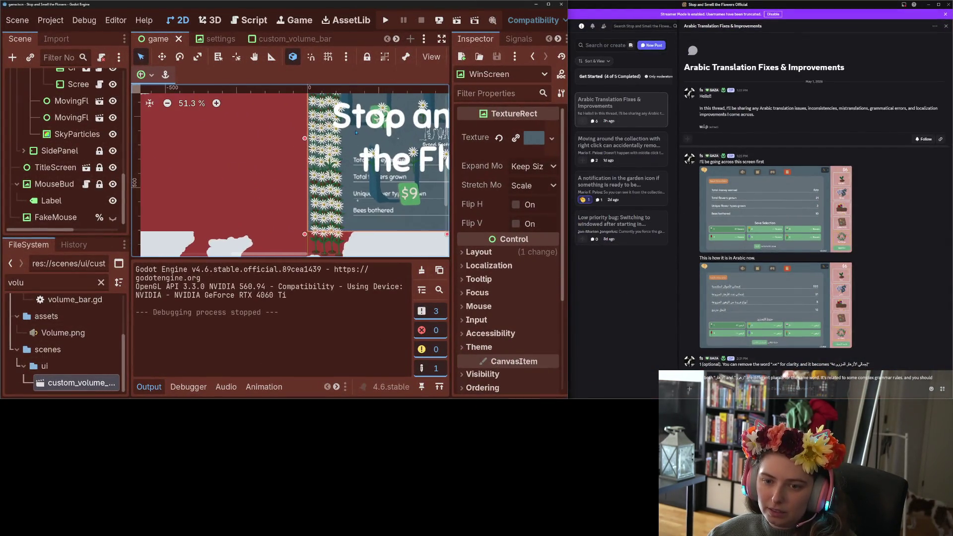
{"action": "left_click", "coordinate": [149, 387]}
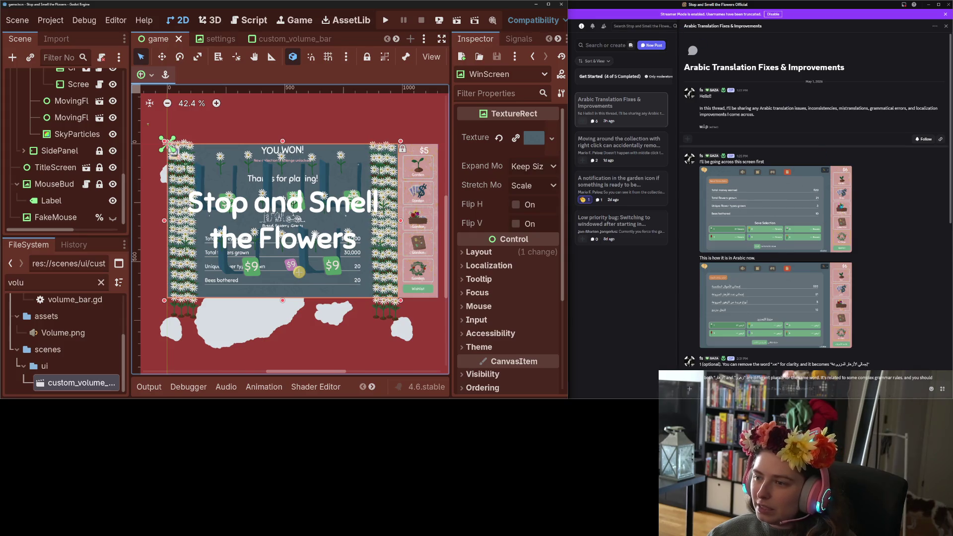
{"action": "scroll", "coordinate": [802, 297], "scroll_direction": "down", "scroll_amount": 5}
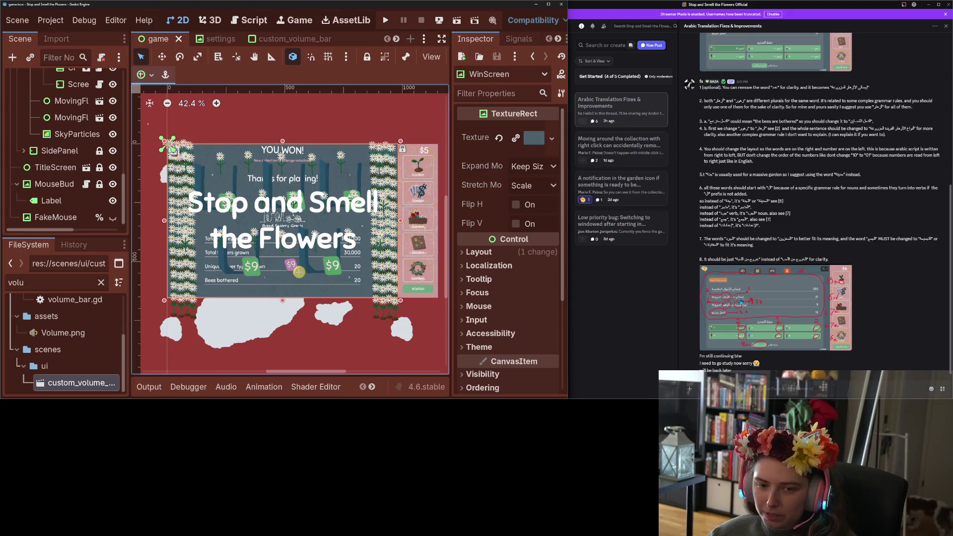
{"action": "left_click", "coordinate": [799, 330]}
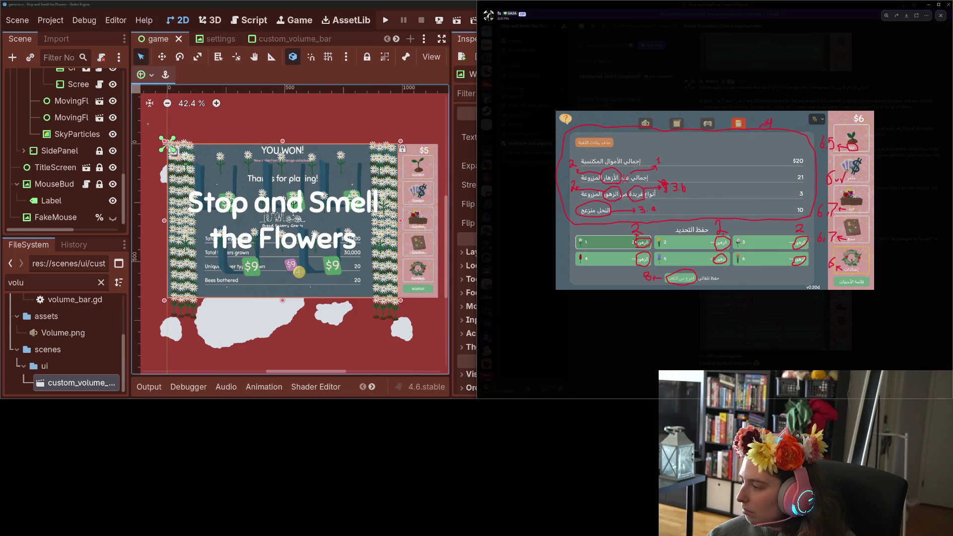
- Turn on Dark Reader dark mode for the Trello site in Chrome
{"action": "key", "text": "alt+Tab"}
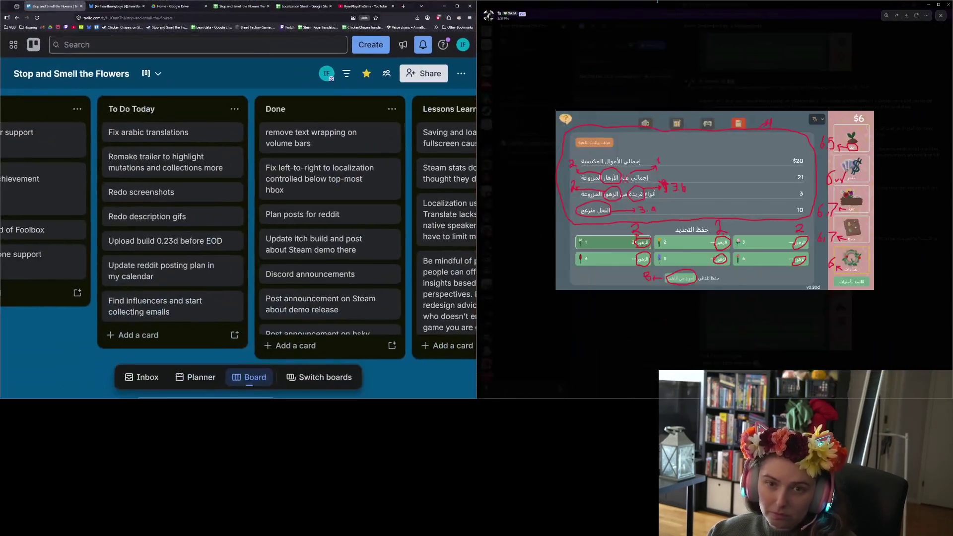
{"action": "left_click", "coordinate": [459, 17]}
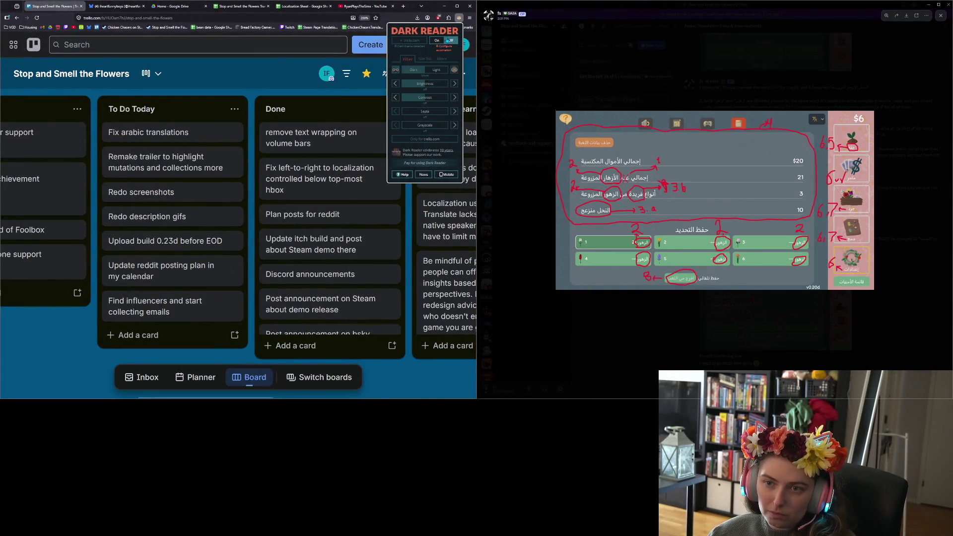
{"action": "left_click", "coordinate": [436, 40]}
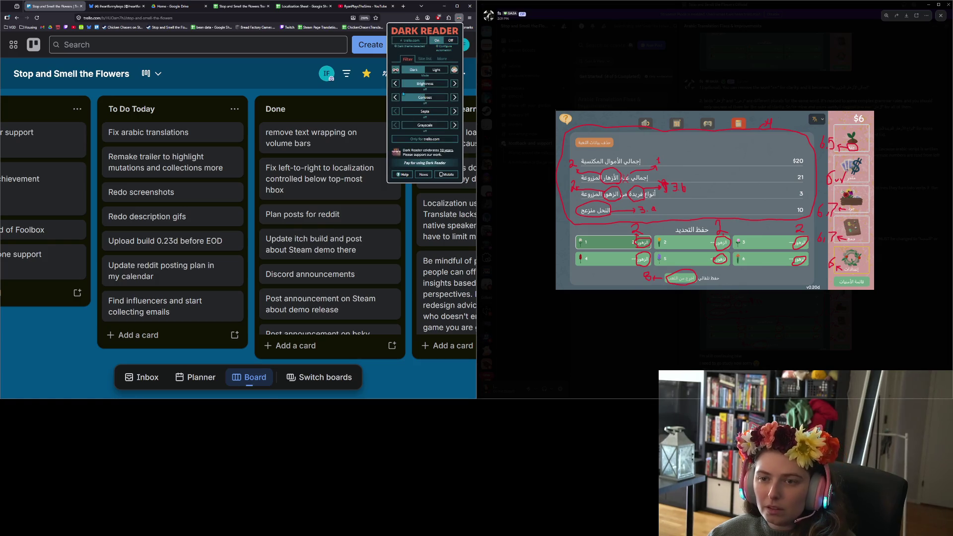
{"action": "left_click", "coordinate": [273, 79]}
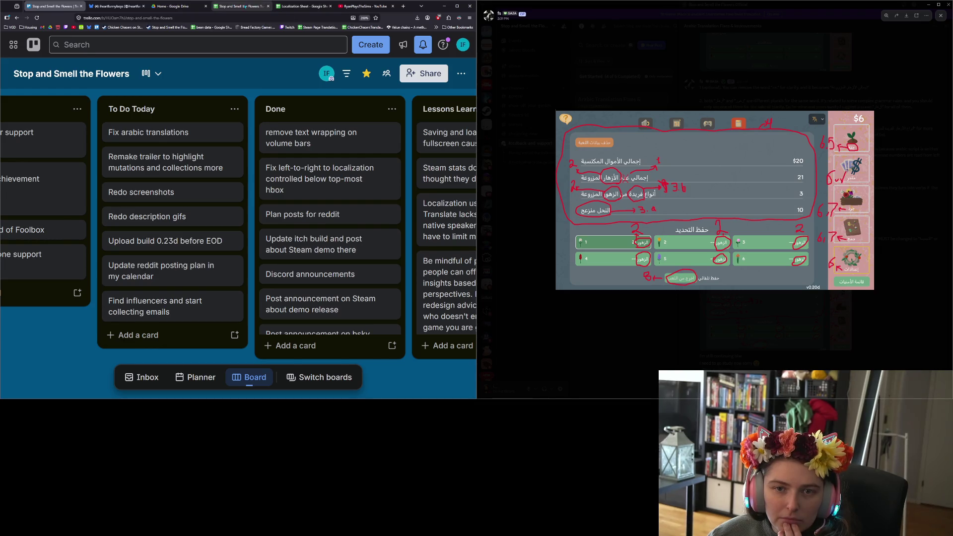
- Open the Stop and Smell the Flowers Translations sheet and scroll right to the ar column
{"action": "left_click", "coordinate": [233, 6]}
{"action": "left_click_drag", "start_coordinate": [192, 379], "coordinate": [309, 390]}
{"action": "scroll", "coordinate": [309, 314], "scroll_direction": "right", "scroll_amount": 3}
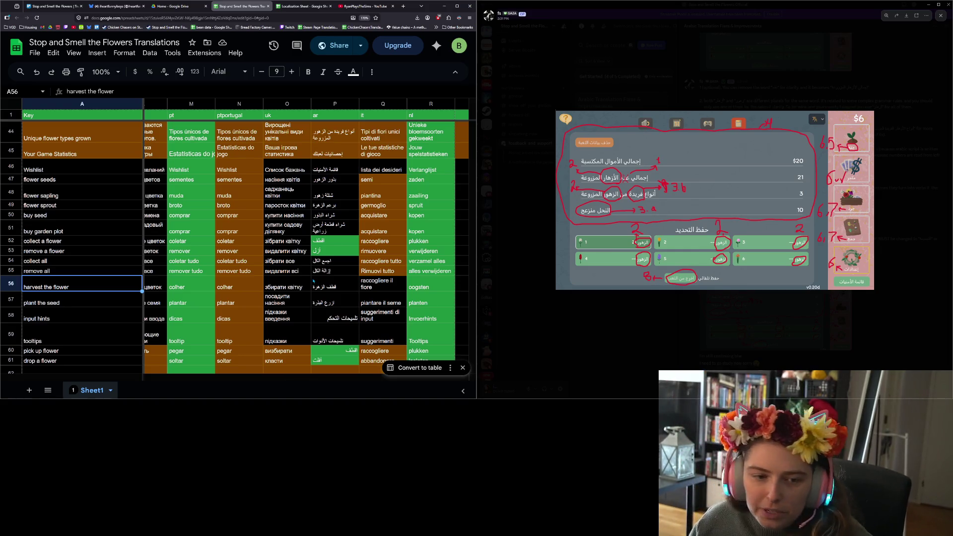
- Scroll back to row 43 and select the Total flowers grown key and its Arabic entry
{"action": "scroll", "coordinate": [136, 269], "scroll_direction": "down", "scroll_amount": 5}
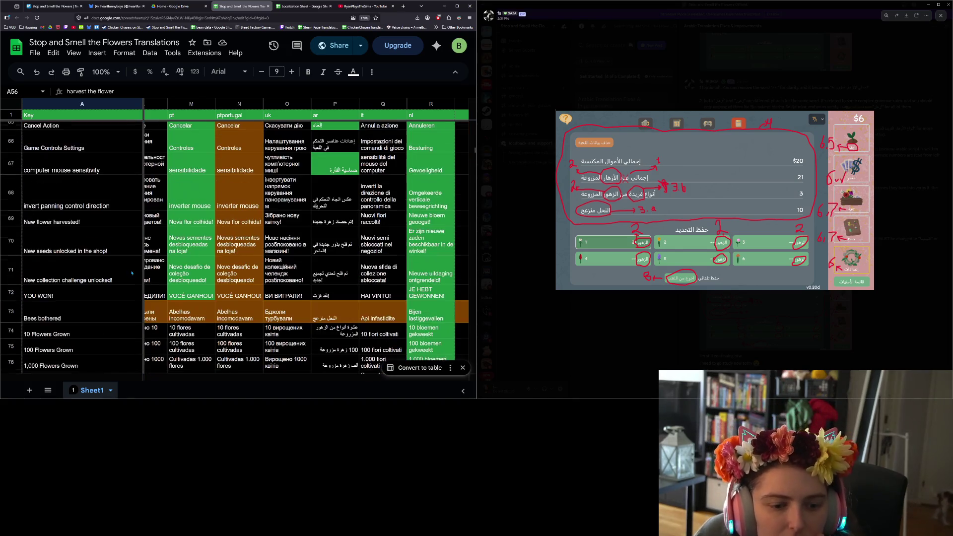
{"action": "scroll", "coordinate": [132, 272], "scroll_direction": "down", "scroll_amount": 5}
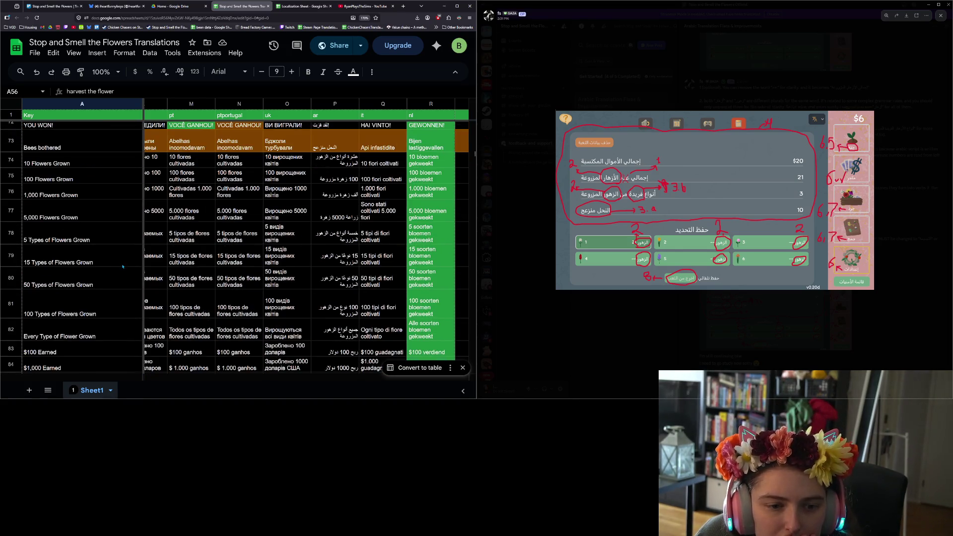
{"action": "scroll", "coordinate": [117, 273], "scroll_direction": "up", "scroll_amount": 3}
{"action": "scroll", "coordinate": [105, 286], "scroll_direction": "up", "scroll_amount": 3}
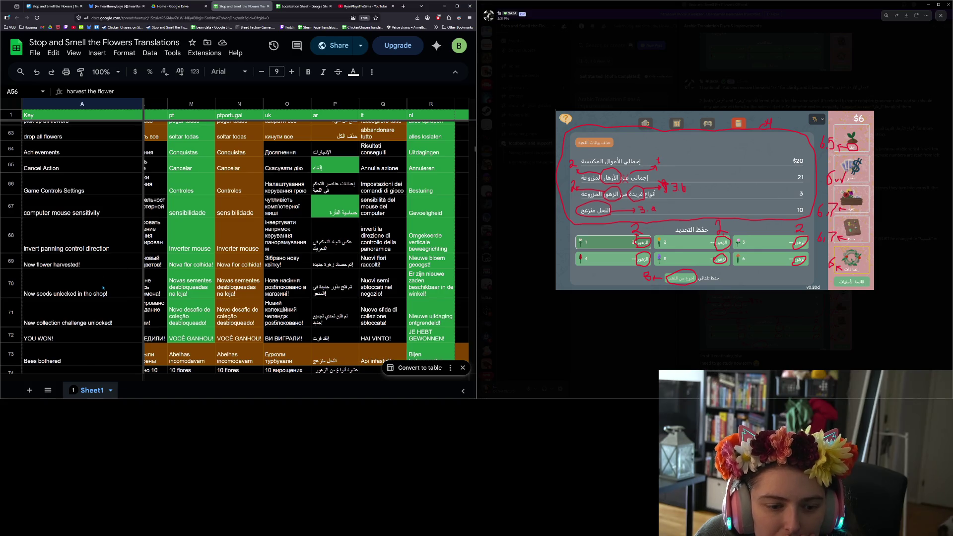
{"action": "scroll", "coordinate": [109, 286], "scroll_direction": "up", "scroll_amount": 3}
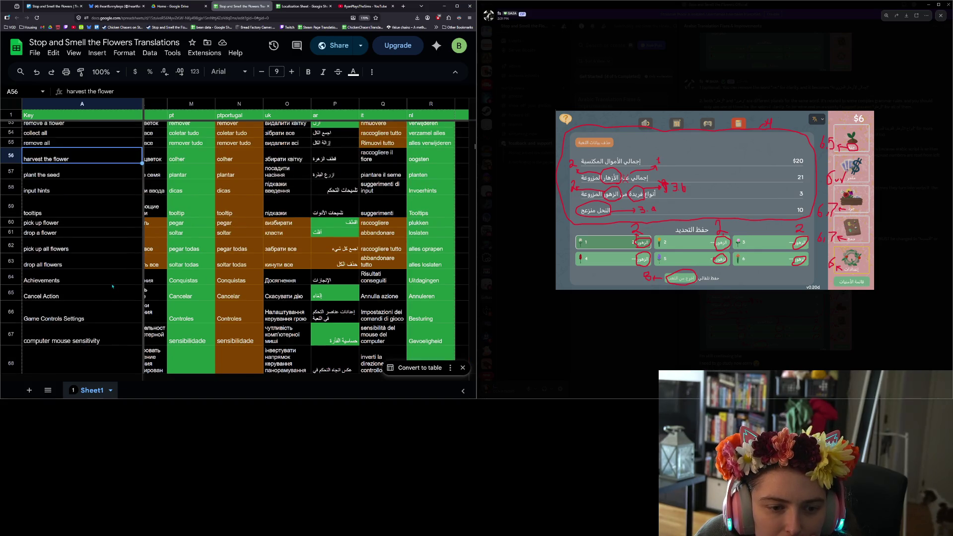
{"action": "scroll", "coordinate": [107, 292], "scroll_direction": "up", "scroll_amount": 3}
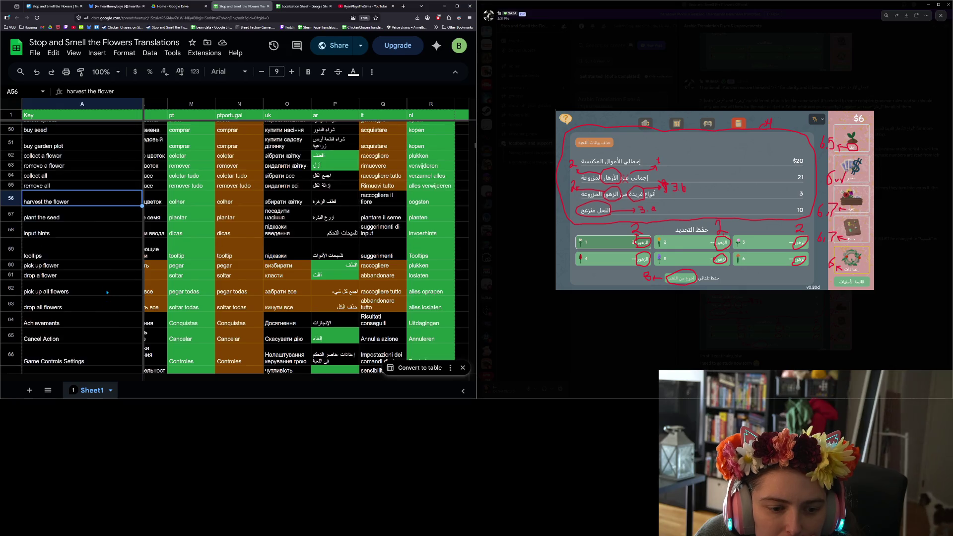
{"action": "scroll", "coordinate": [107, 292], "scroll_direction": "up", "scroll_amount": 3}
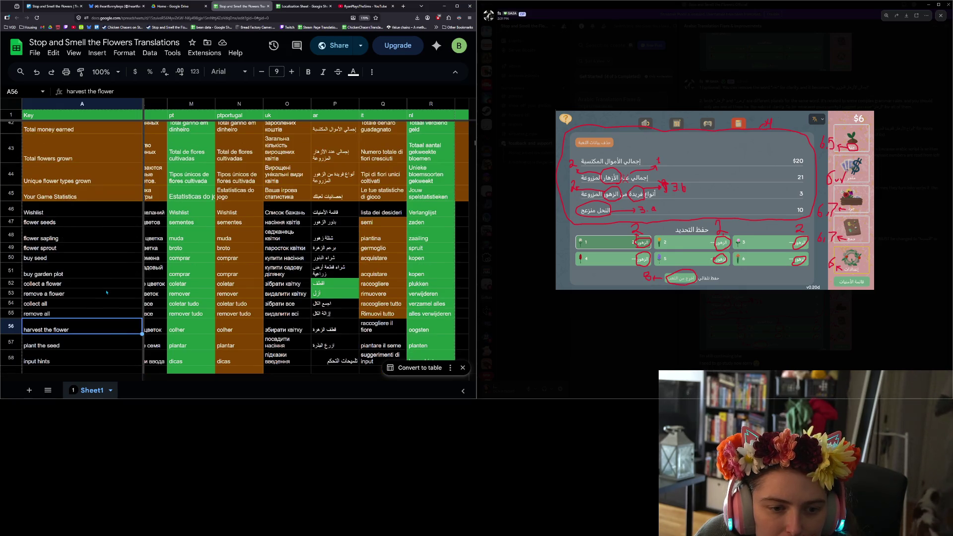
{"action": "left_click", "coordinate": [79, 241]}
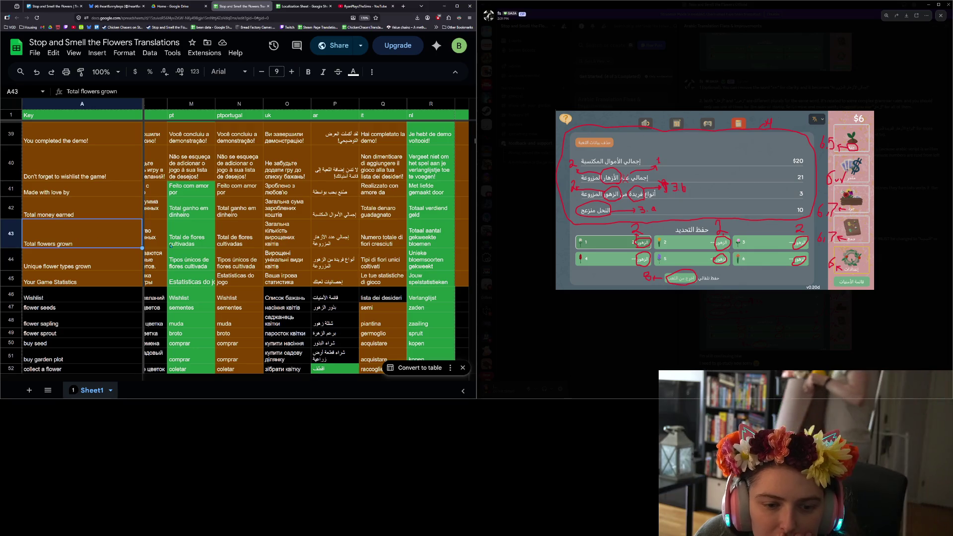
{"action": "left_click", "coordinate": [338, 237]}
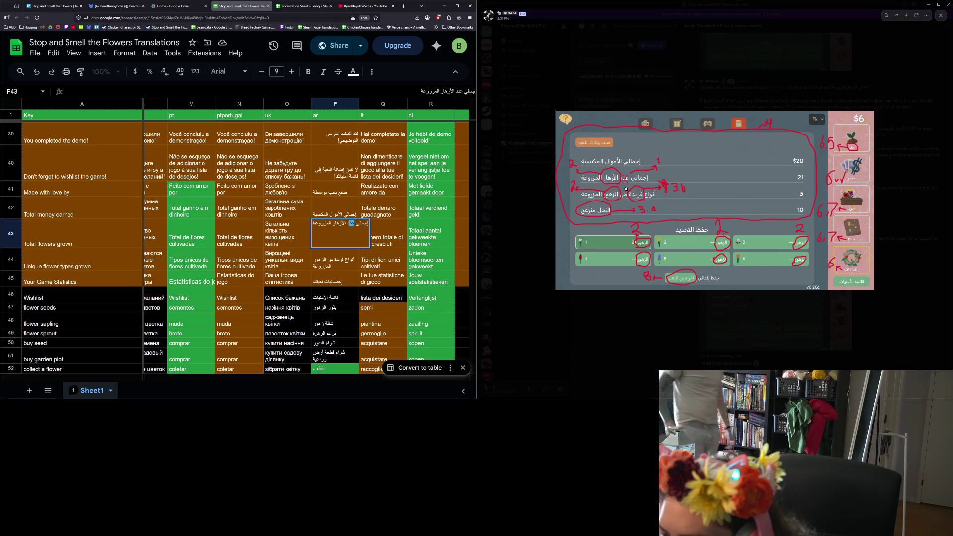
- Delete the extra word عد from P43's Arabic text and close the enlarged Discord screenshot
{"action": "key", "text": "BackSpace"}
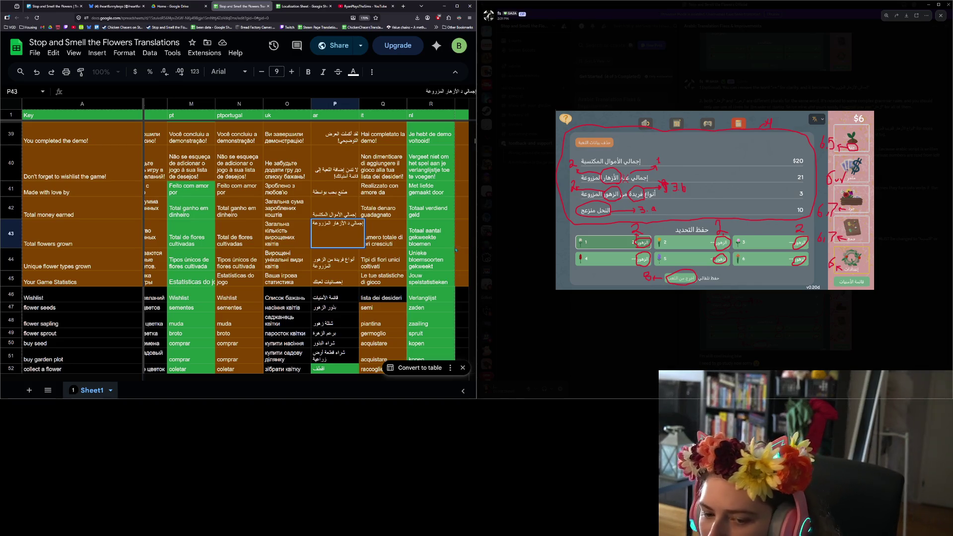
{"action": "key", "text": "Return"}
{"action": "left_click", "coordinate": [337, 244]}
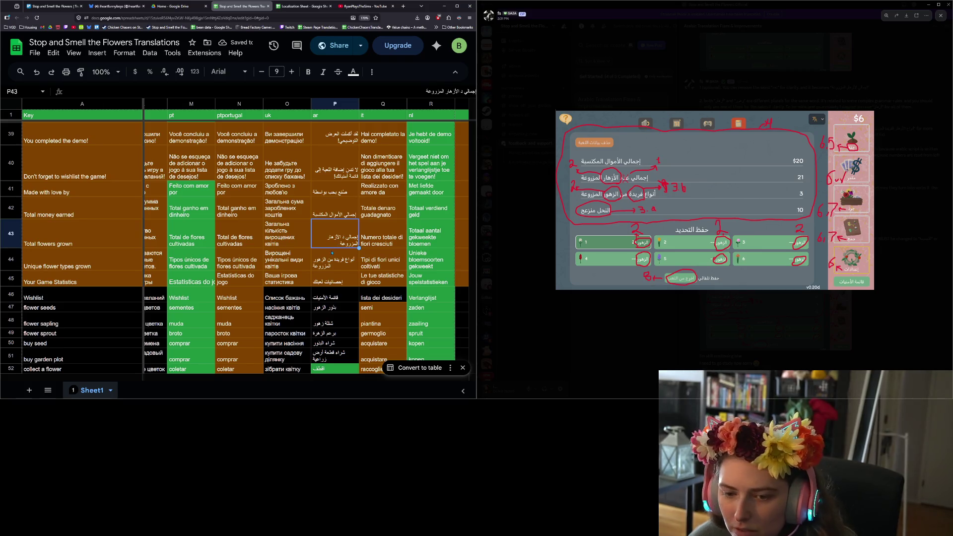
{"action": "key", "text": "Up"}
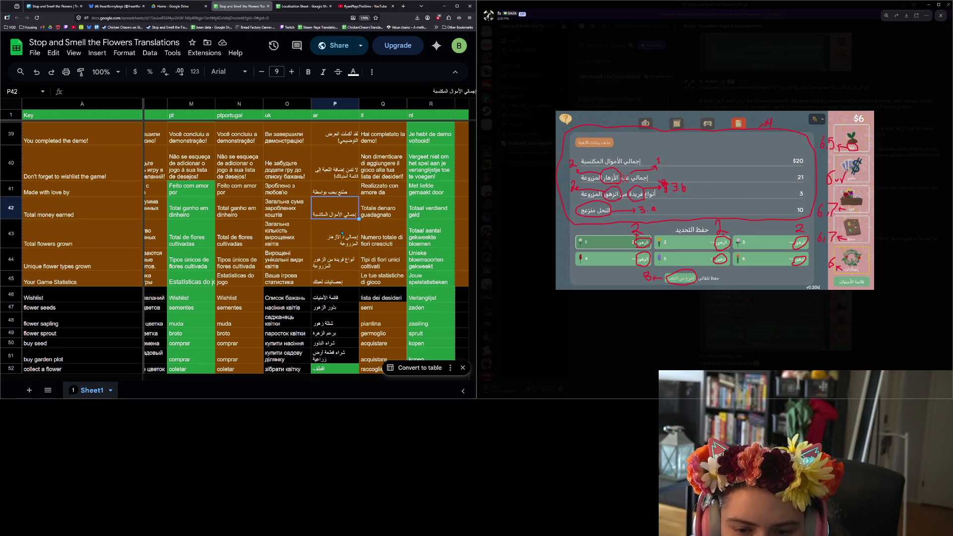
{"action": "key", "text": "Down"}
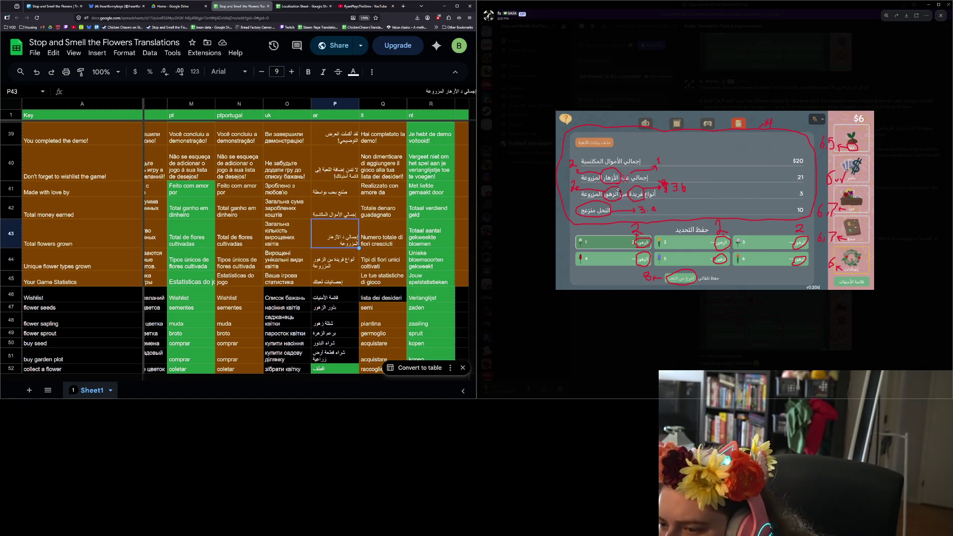
{"action": "left_click", "coordinate": [689, 329]}
{"action": "scroll", "coordinate": [703, 336], "scroll_direction": "up", "scroll_amount": 1}
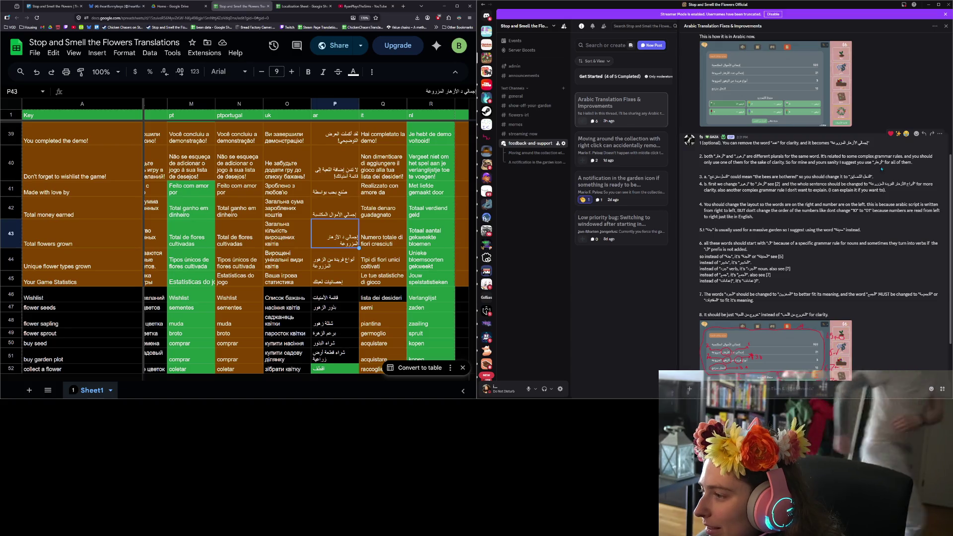
- Highlight the Discord note on the suggested Arabic plural, then enlarge the point 8 screenshot
{"action": "left_click_drag", "start_coordinate": [738, 162], "coordinate": [865, 167]}
{"action": "left_click", "coordinate": [869, 167]}
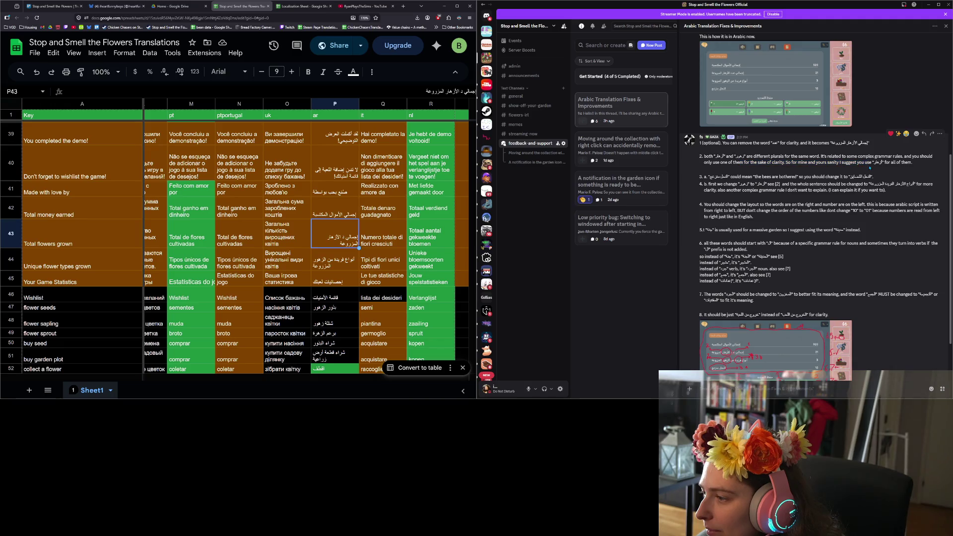
{"action": "double_click", "coordinate": [878, 162]}
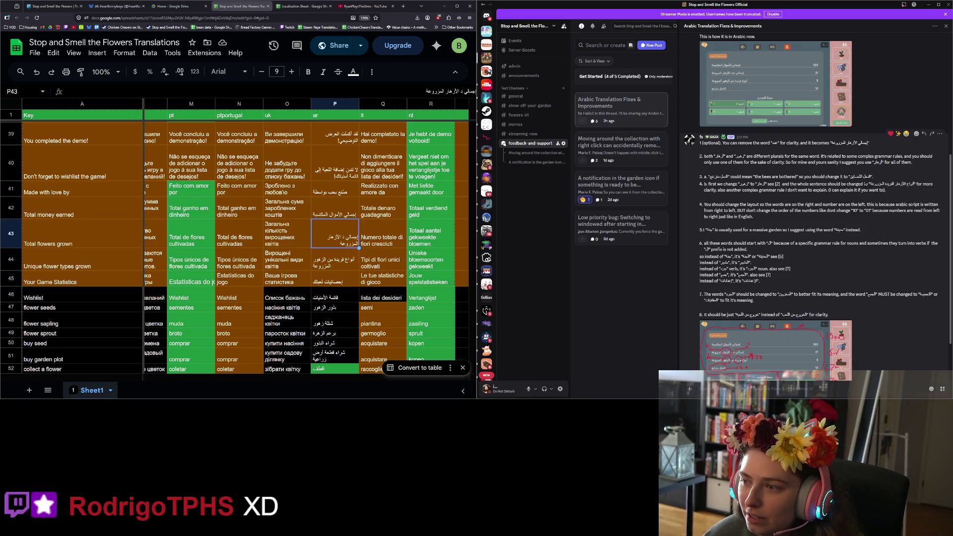
{"action": "scroll", "coordinate": [858, 252], "scroll_direction": "down", "scroll_amount": 1}
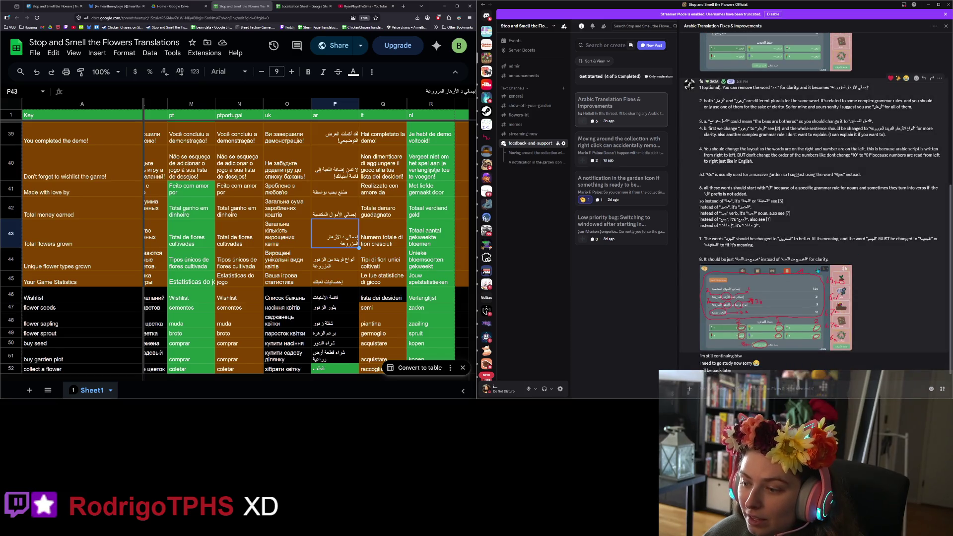
{"action": "left_click", "coordinate": [818, 271]}
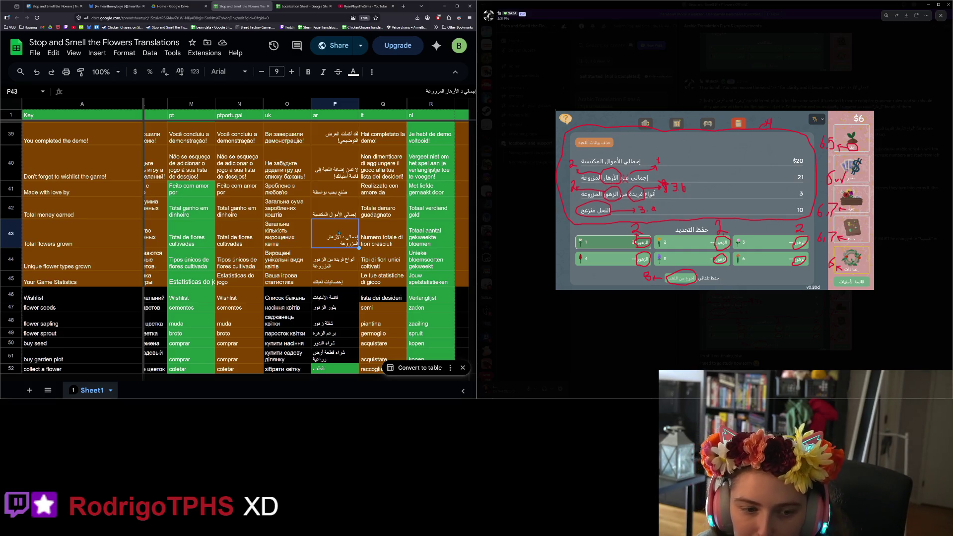
- Zoom the sheet to 200% with the Arabic Total flowers grown entry selected
{"action": "double_click", "coordinate": [341, 242]}
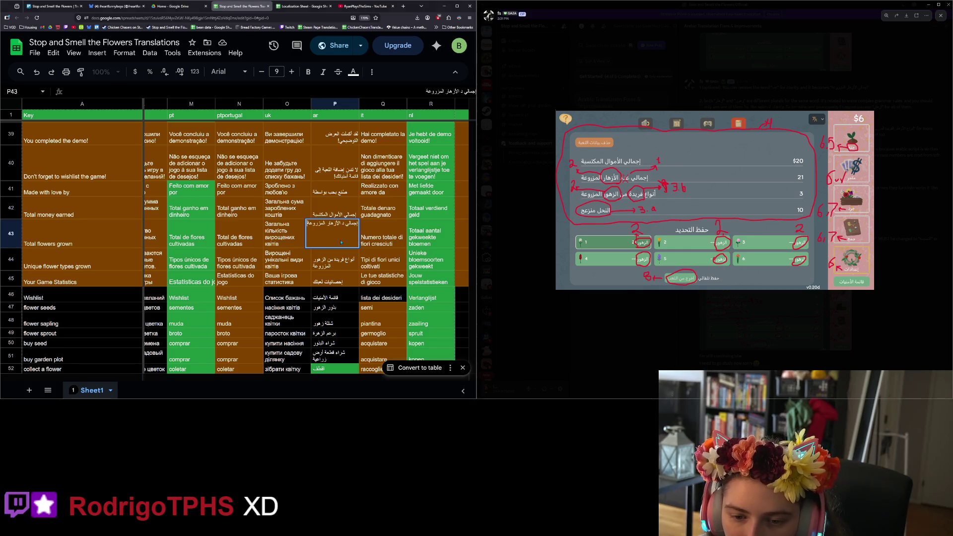
{"action": "key", "text": "ctrl+plus"}
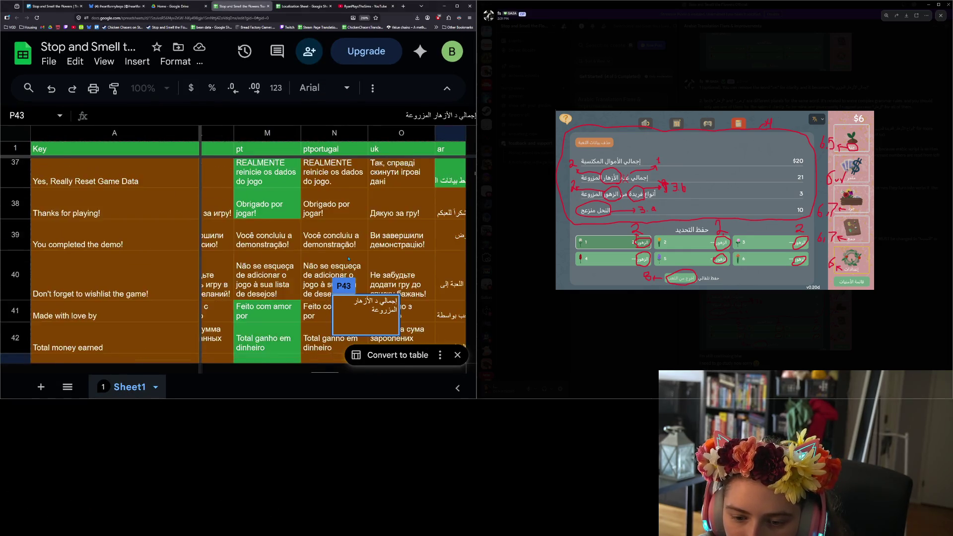
{"action": "left_click", "coordinate": [399, 279]}
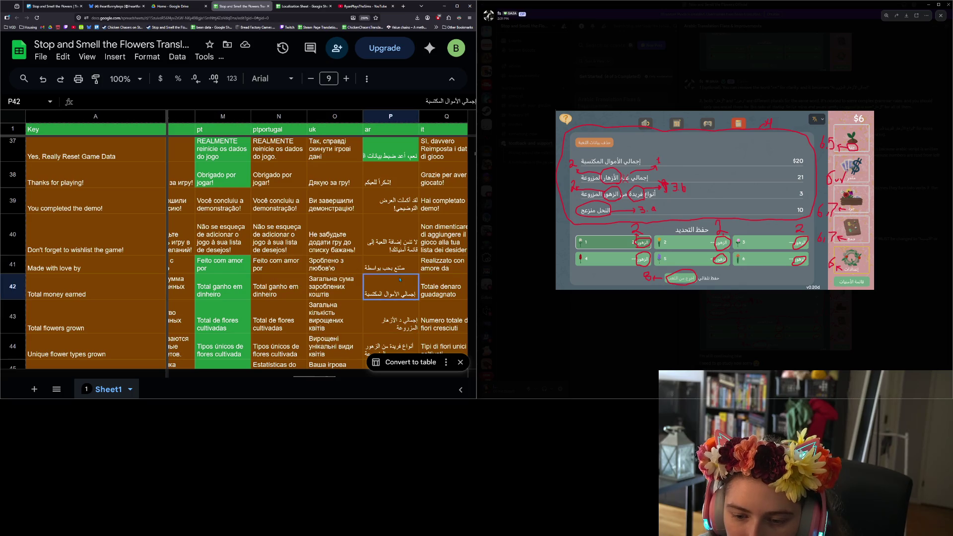
{"action": "left_click", "coordinate": [401, 323]}
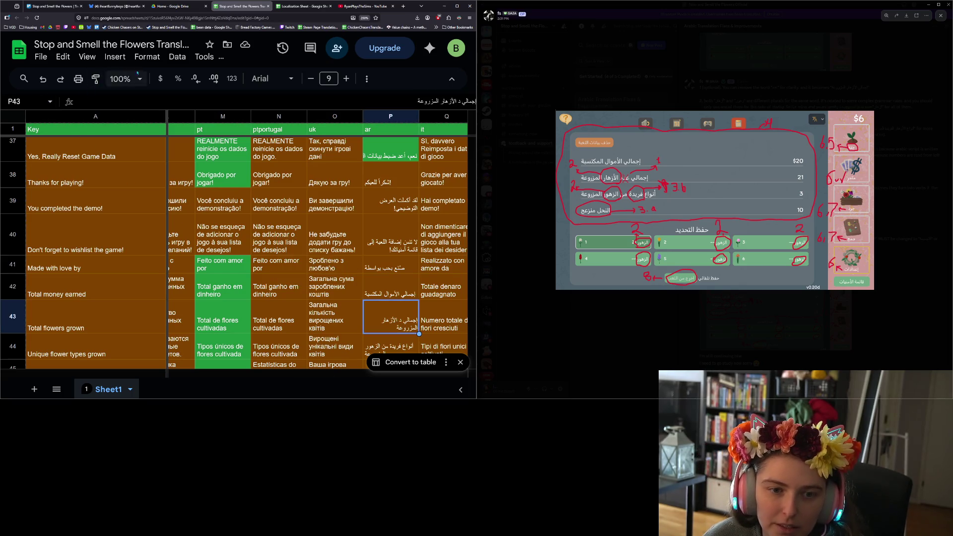
{"action": "left_click", "coordinate": [125, 78]}
{"action": "left_click", "coordinate": [119, 206]}
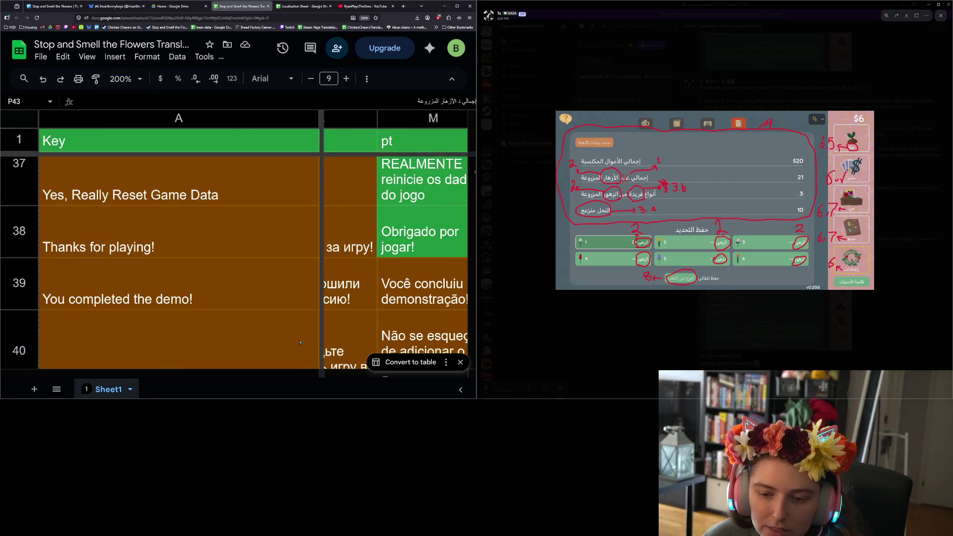
- Reduce the browser zoom to 133% and widen the ar column so Arabic text fits
{"action": "key", "text": "ctrl+minus"}
{"action": "key", "text": "ctrl+minus"}
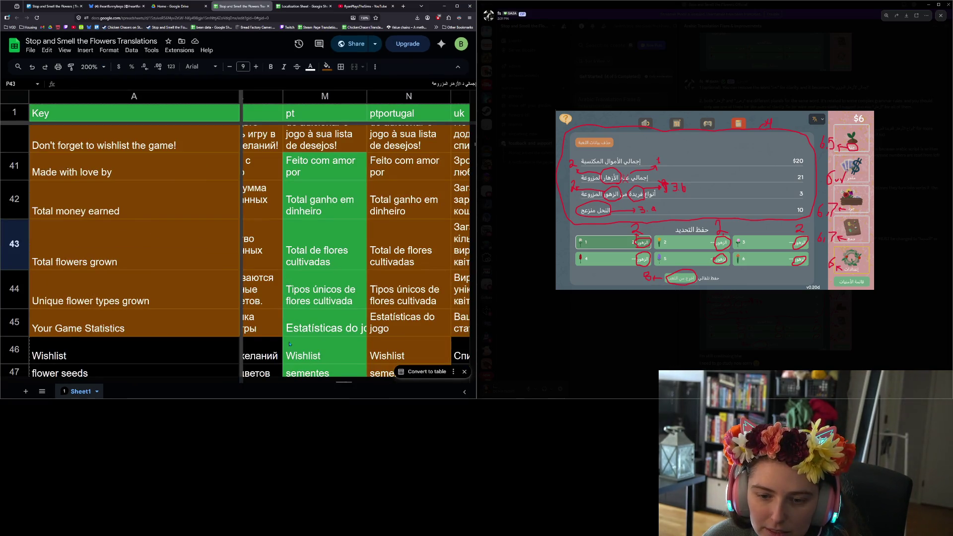
{"action": "key", "text": "ctrl+minus"}
{"action": "mouse_move", "coordinate": [331, 383]}
{"action": "left_mouse_down"}
{"action": "mouse_move", "coordinate": [366, 382]}
{"action": "mouse_move", "coordinate": [342, 366]}
{"action": "left_mouse_up"}
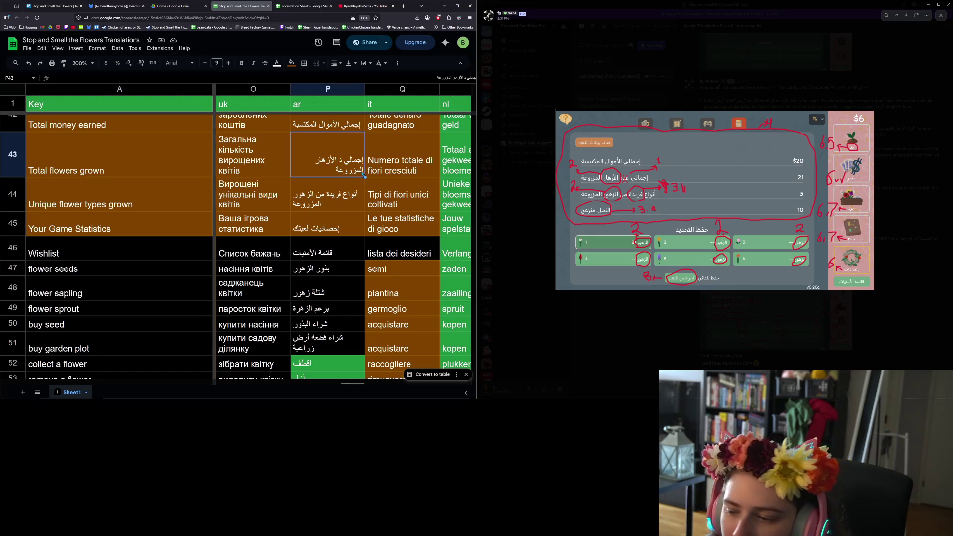
{"action": "left_click_drag", "start_coordinate": [364, 89], "coordinate": [414, 99]}
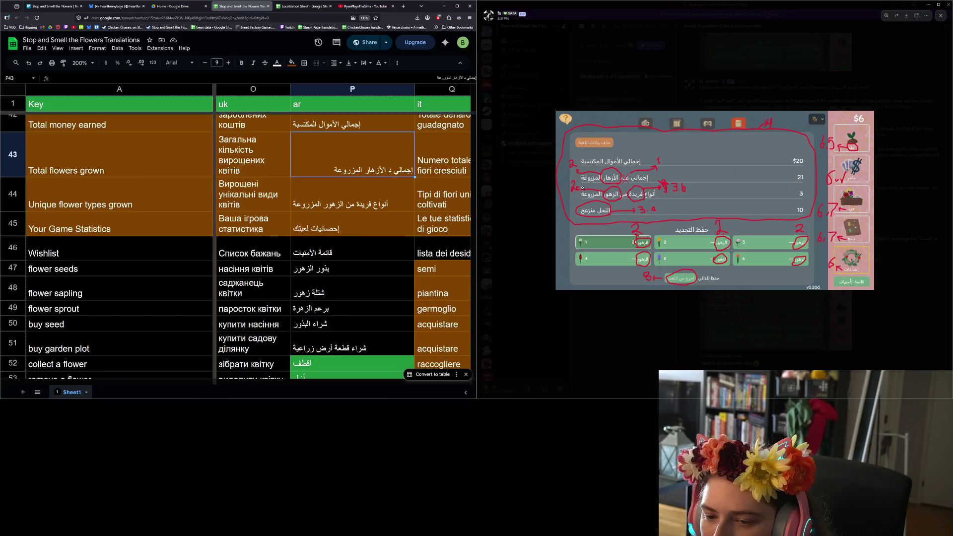
- Replace the word الأزهار with أزهار in the Arabic Total flowers grown entry
{"action": "double_click", "coordinate": [386, 150]}
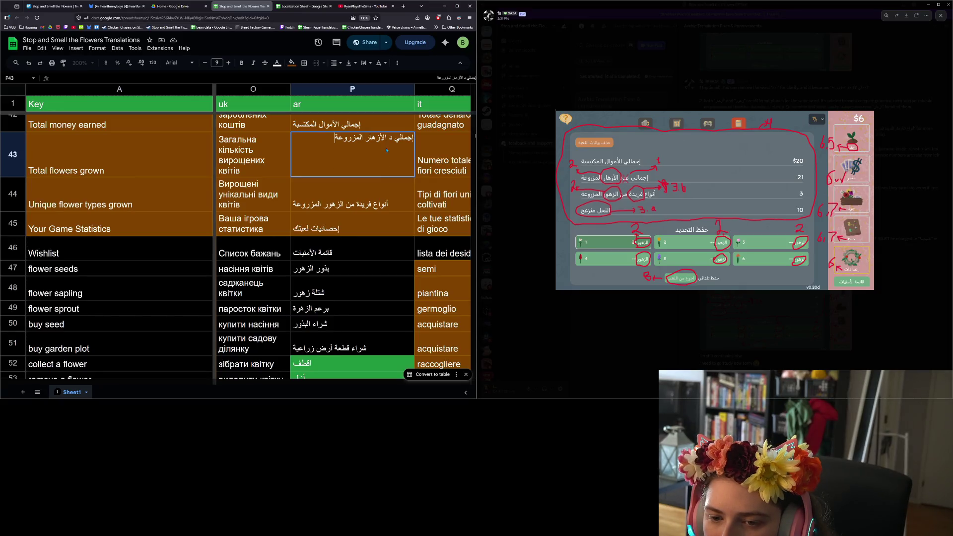
{"action": "left_click_drag", "start_coordinate": [386, 137], "coordinate": [365, 138]}
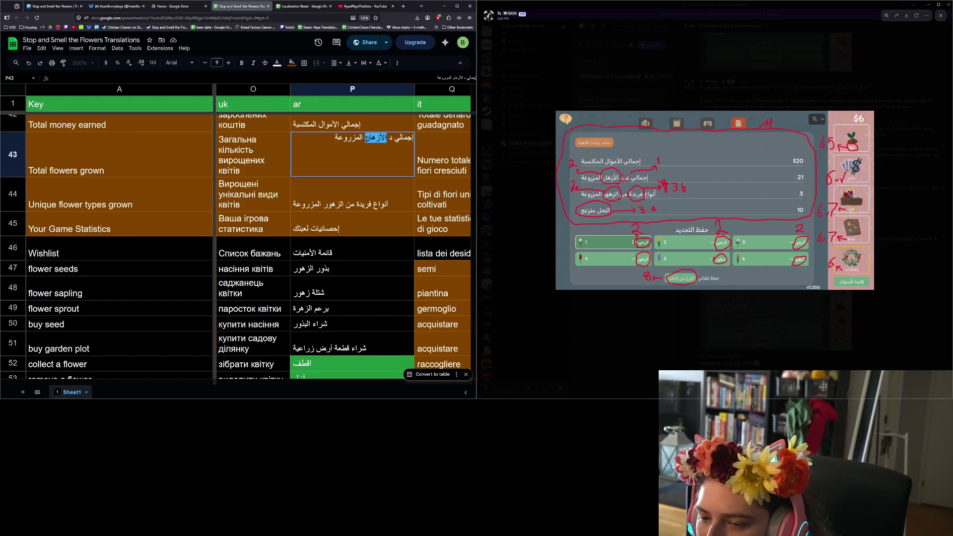
{"action": "type", "text": "أزهار"}
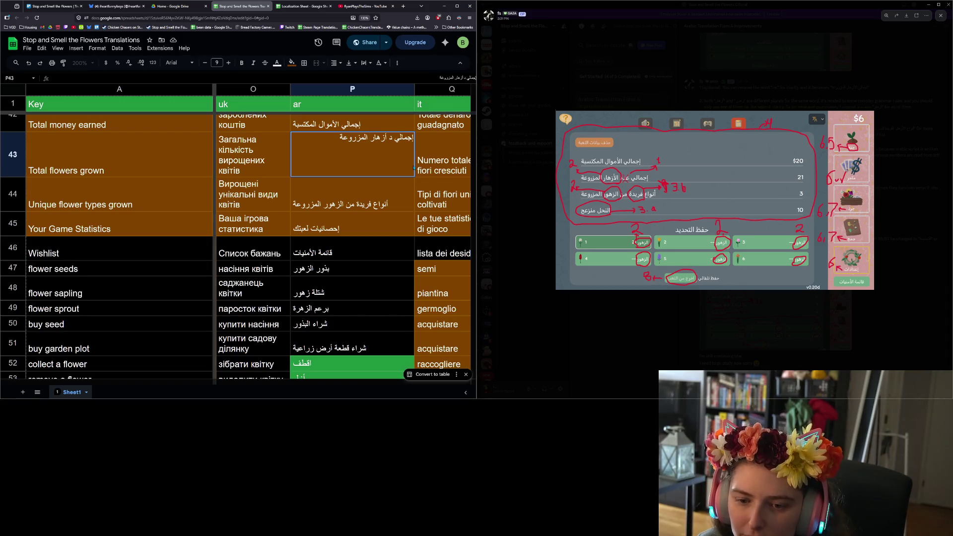
{"action": "key", "text": "Return"}
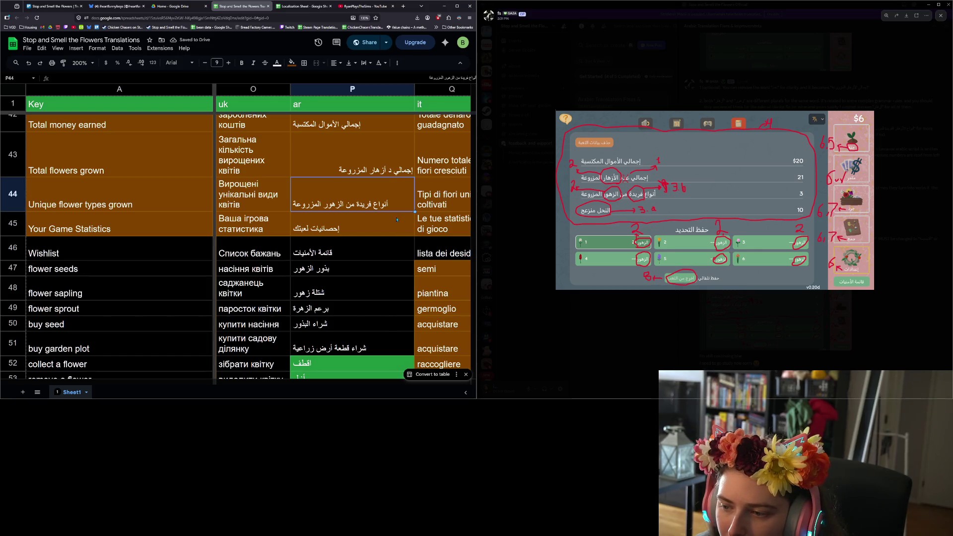
- Replace الزهور with أزهار in P44, the Arabic Unique flower types grown entry
{"action": "double_click", "coordinate": [341, 209]}
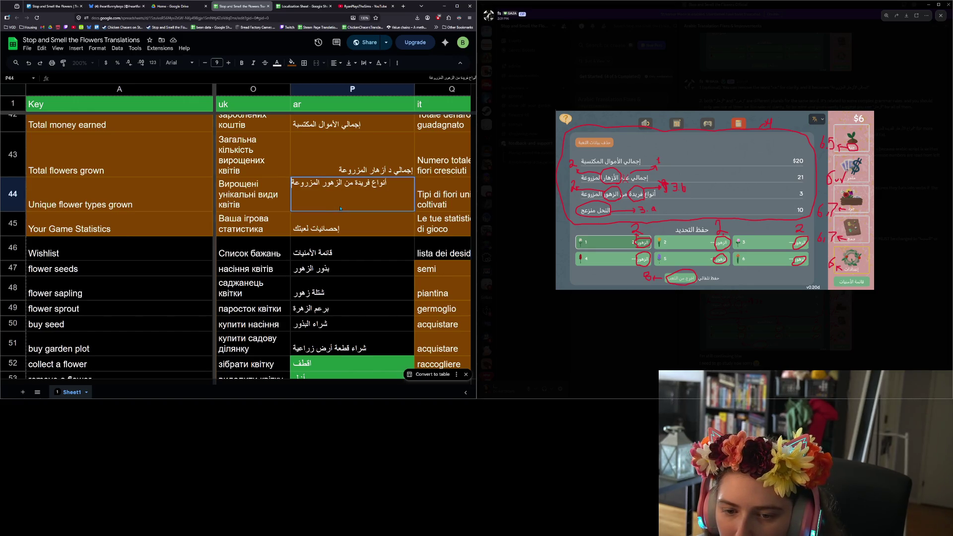
{"action": "key", "text": "shift+Left"}
{"action": "key", "text": "shift+Left"}
{"action": "key", "text": "shift+Left"}
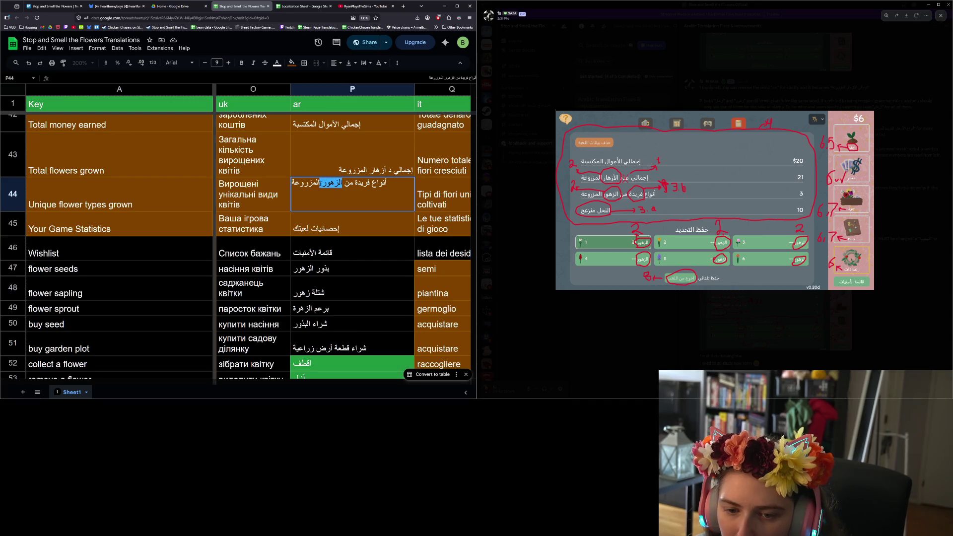
{"action": "type", "text": "أزهار"}
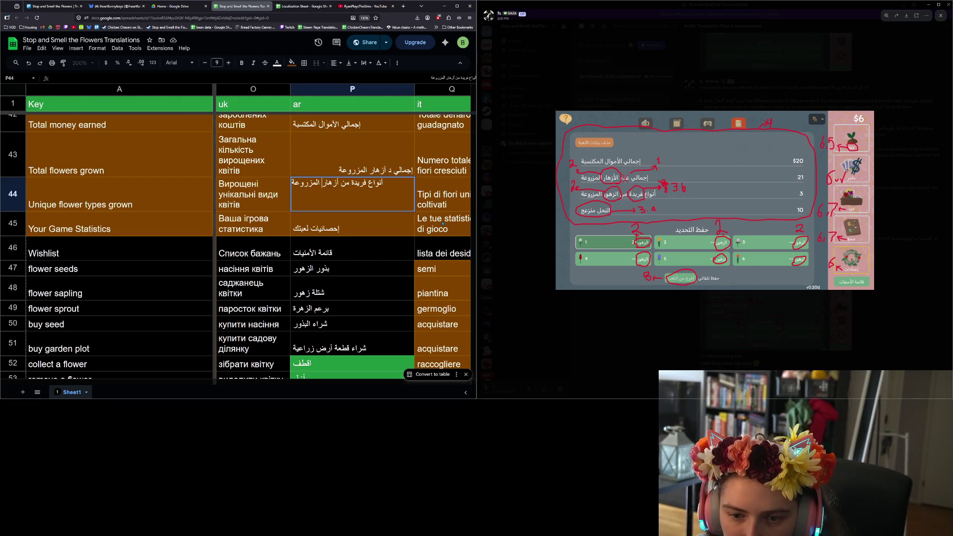
{"action": "key", "text": "Return"}
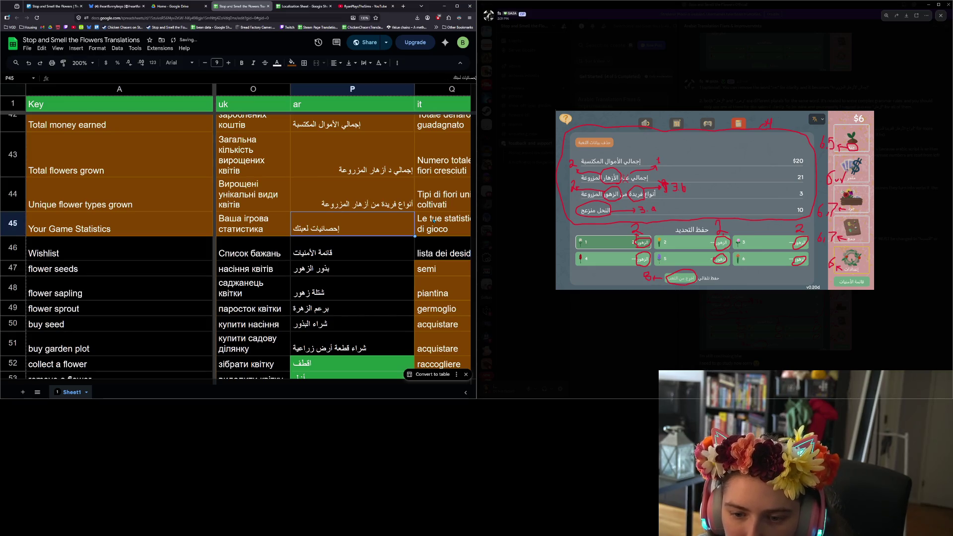
{"action": "left_click", "coordinate": [392, 204]}
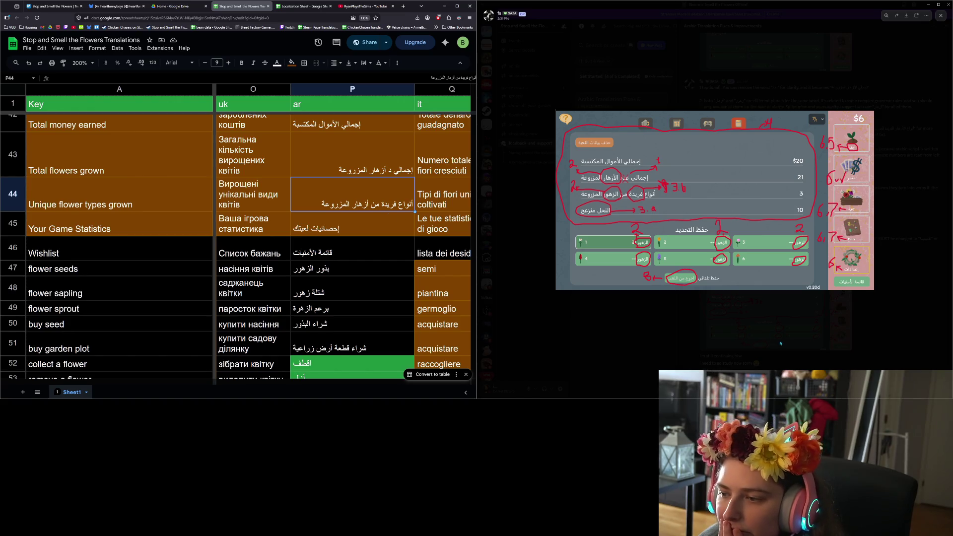
- Close the Discord screenshot and remove the stray د so P43 reads إجمالي أزهار المزروعة
{"action": "left_click", "coordinate": [645, 306]}
{"action": "scroll", "coordinate": [817, 206], "scroll_direction": "up", "scroll_amount": 1}
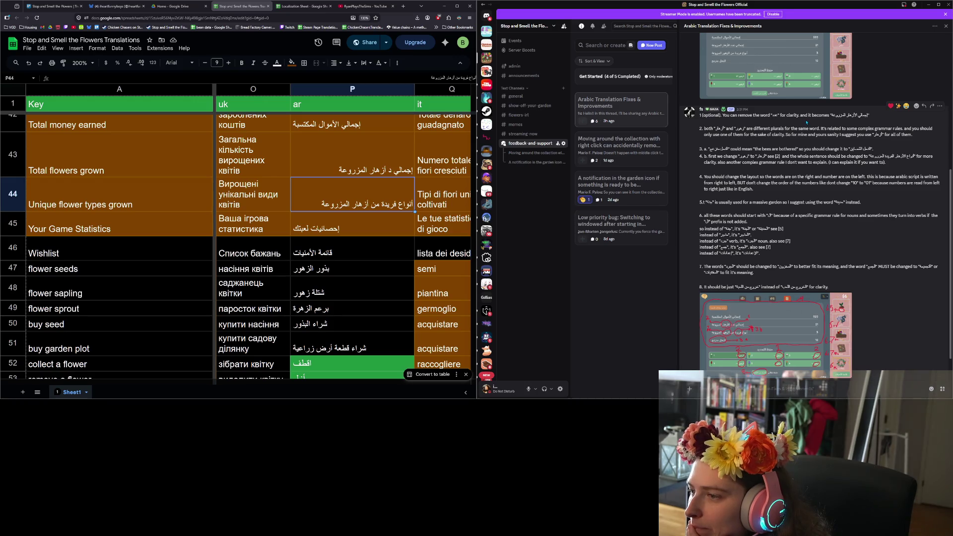
{"action": "double_click", "coordinate": [400, 149]}
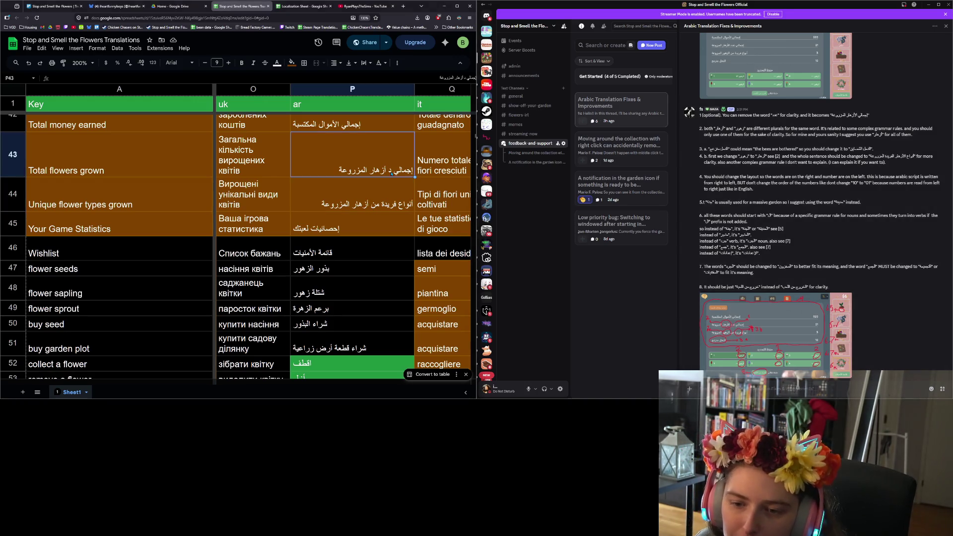
{"action": "left_click", "coordinate": [392, 138]}
{"action": "key", "text": "BackSpace"}
{"action": "key", "text": "BackSpace"}
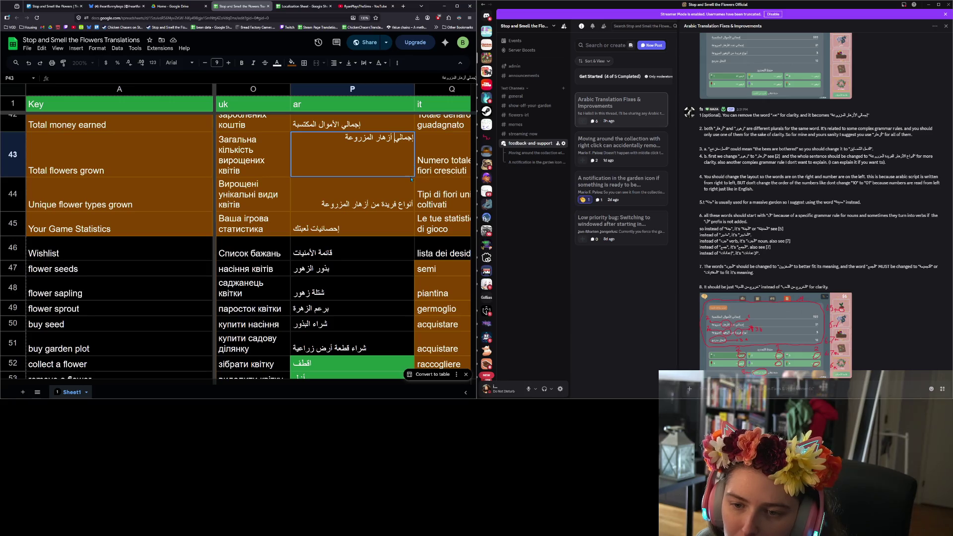
{"action": "key", "text": "Return"}
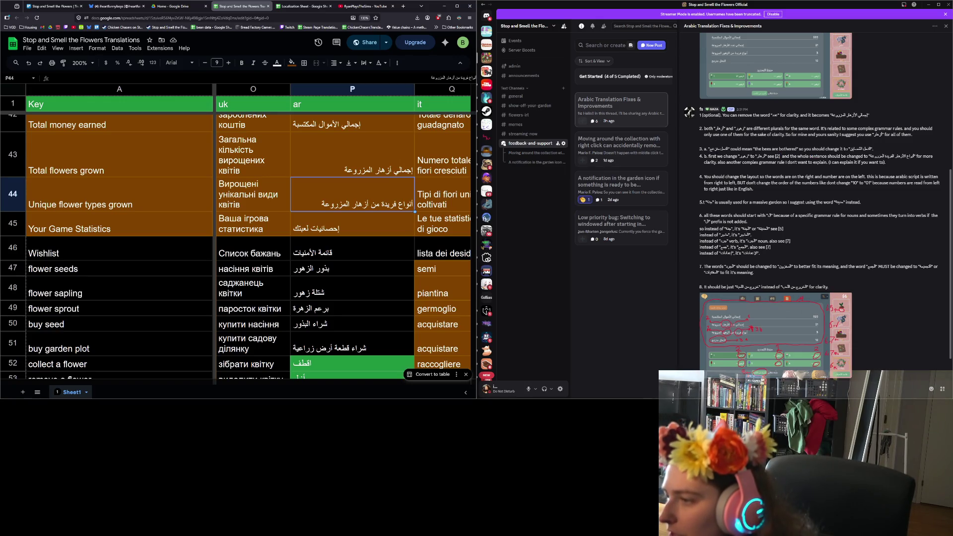
- Select the suggested word in feedback point 3a and scroll the sheet down
{"action": "double_click", "coordinate": [858, 148]}
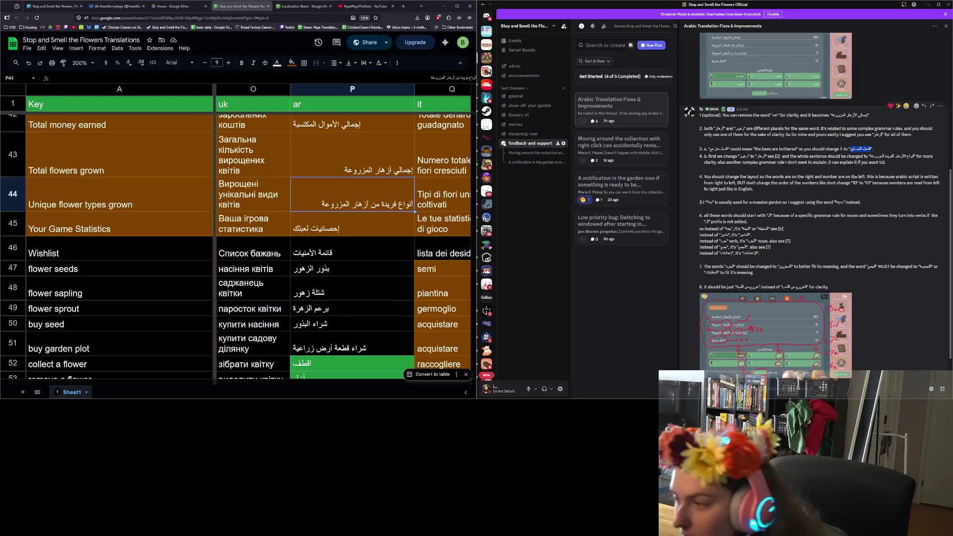
{"action": "left_click", "coordinate": [851, 176]}
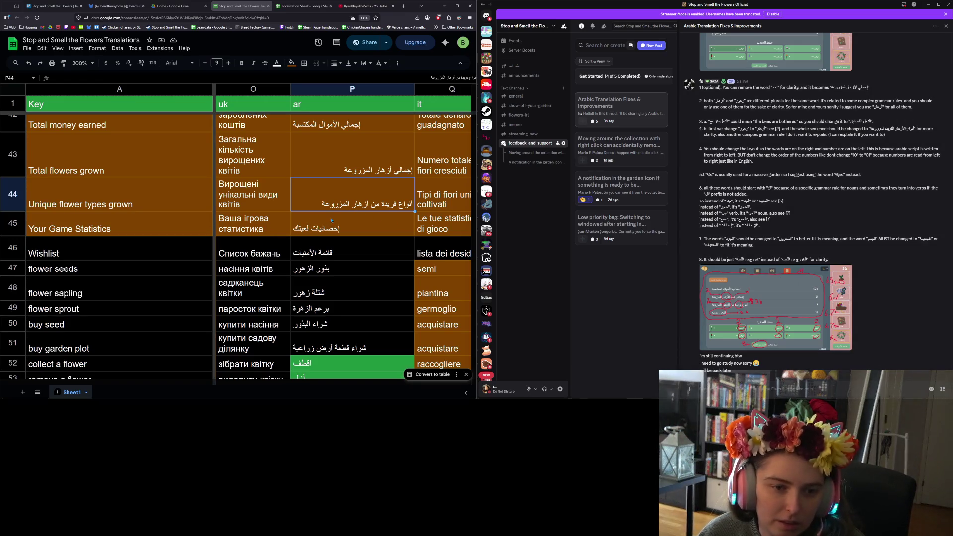
{"action": "scroll", "coordinate": [344, 258], "scroll_direction": "down", "scroll_amount": 3}
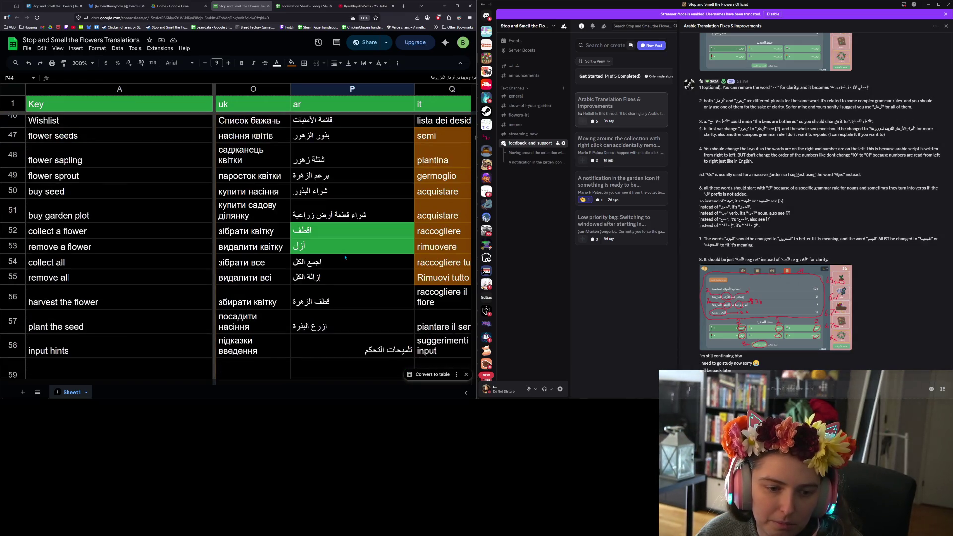
{"action": "scroll", "coordinate": [345, 257], "scroll_direction": "down", "scroll_amount": 10}
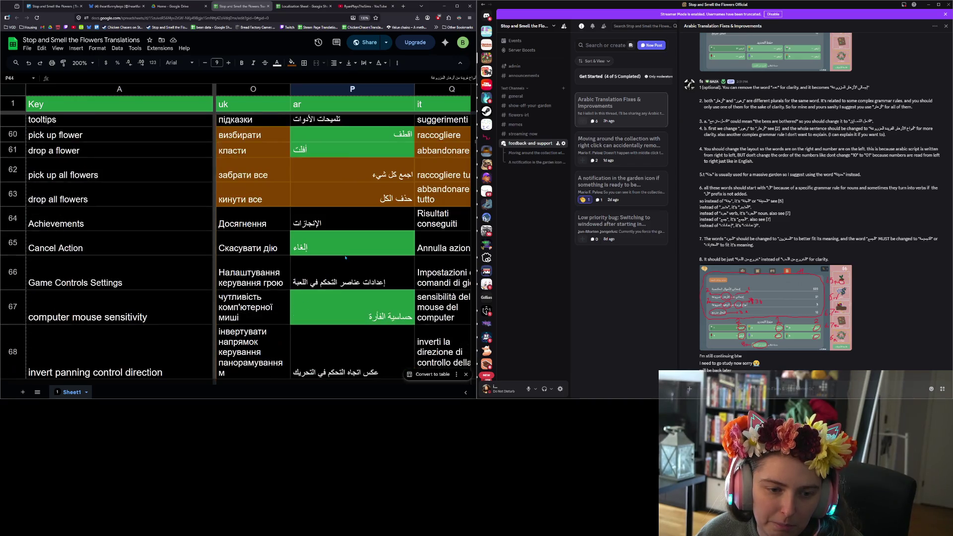
- Paste النحل المُضايق into P73, the Bees bothered translation, and fill it green
{"action": "scroll", "coordinate": [346, 257], "scroll_direction": "up", "scroll_amount": 3}
{"action": "scroll", "coordinate": [346, 257], "scroll_direction": "down", "scroll_amount": 7}
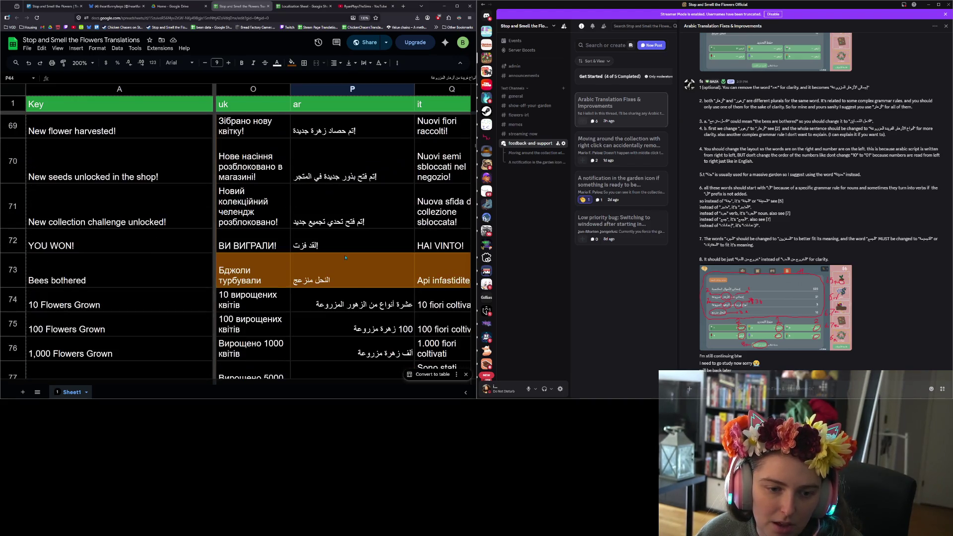
{"action": "left_click", "coordinate": [404, 213]}
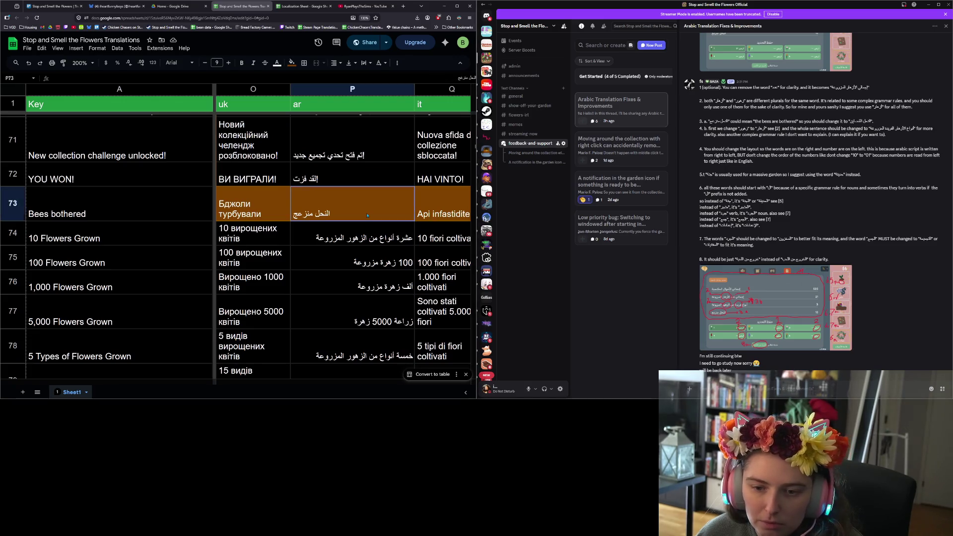
{"action": "type", "text": "النحل المُضايق"}
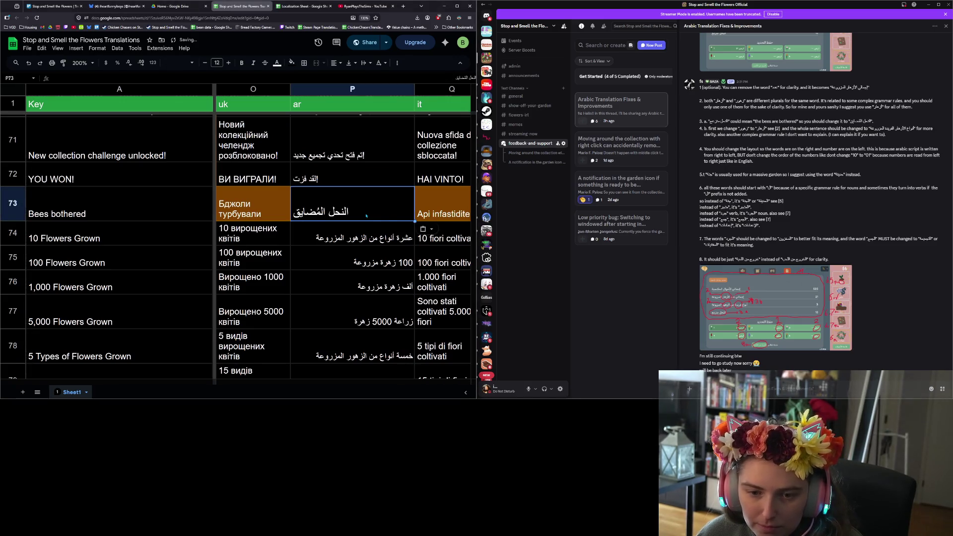
{"action": "left_click", "coordinate": [292, 63]}
{"action": "left_click", "coordinate": [324, 163]}
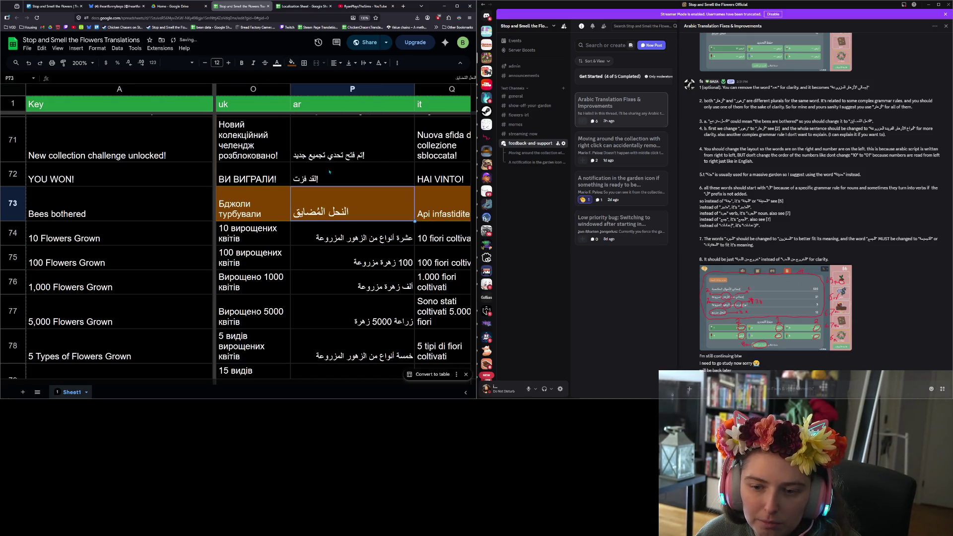
{"action": "left_click", "coordinate": [344, 226]}
{"action": "left_click", "coordinate": [337, 198]}
{"action": "left_click", "coordinate": [291, 63]}
{"action": "left_click", "coordinate": [339, 173]}
- Fill P42 and P43, Total money earned and Total flowers grown, green
{"action": "scroll", "coordinate": [339, 173], "scroll_direction": "up", "scroll_amount": 15}
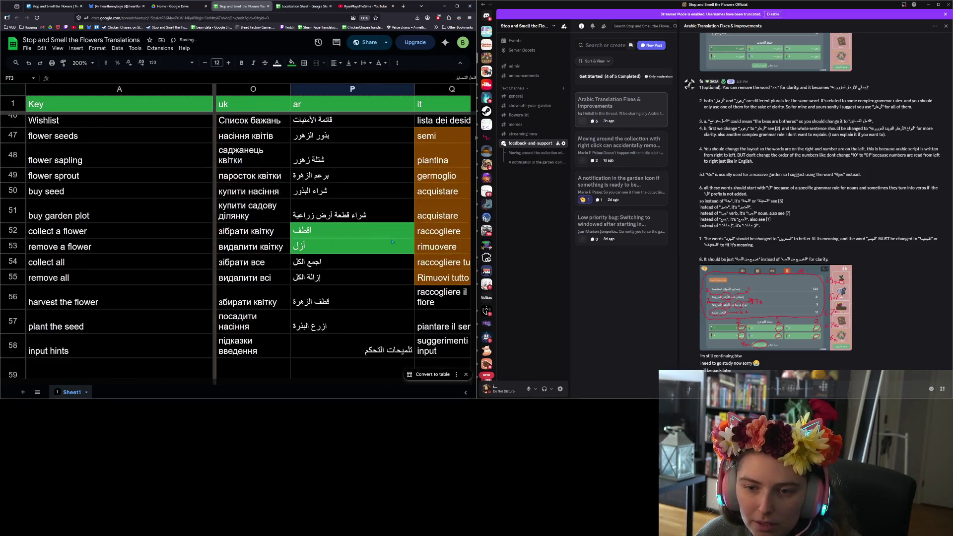
{"action": "left_click", "coordinate": [372, 240]}
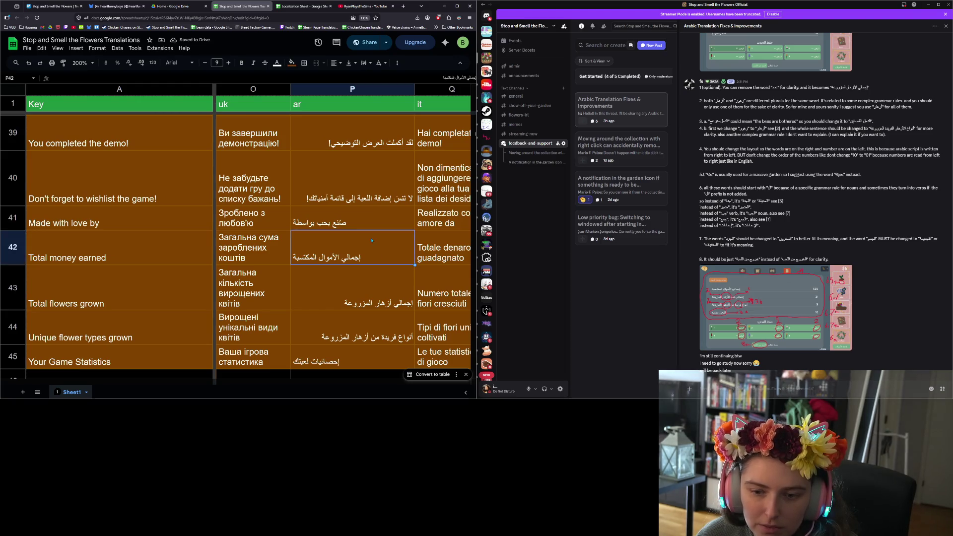
{"action": "left_click", "coordinate": [353, 287], "text": "shift"}
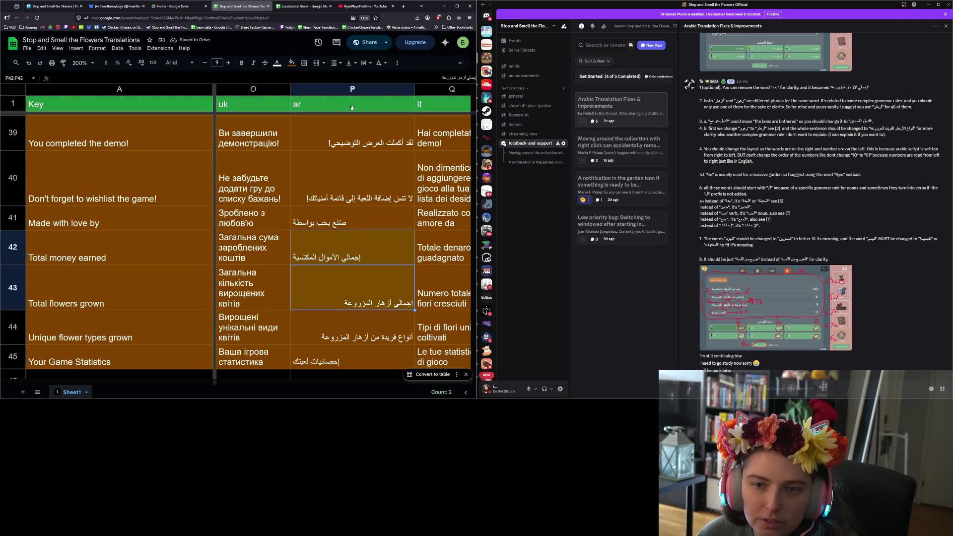
{"action": "left_click", "coordinate": [292, 63]}
{"action": "left_click", "coordinate": [294, 187]}
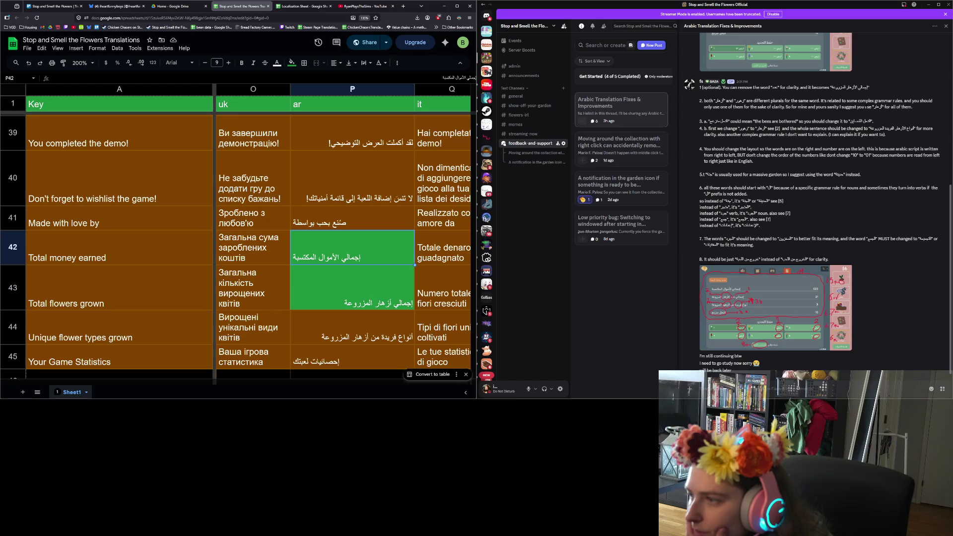
{"action": "double_click", "coordinate": [878, 107]}
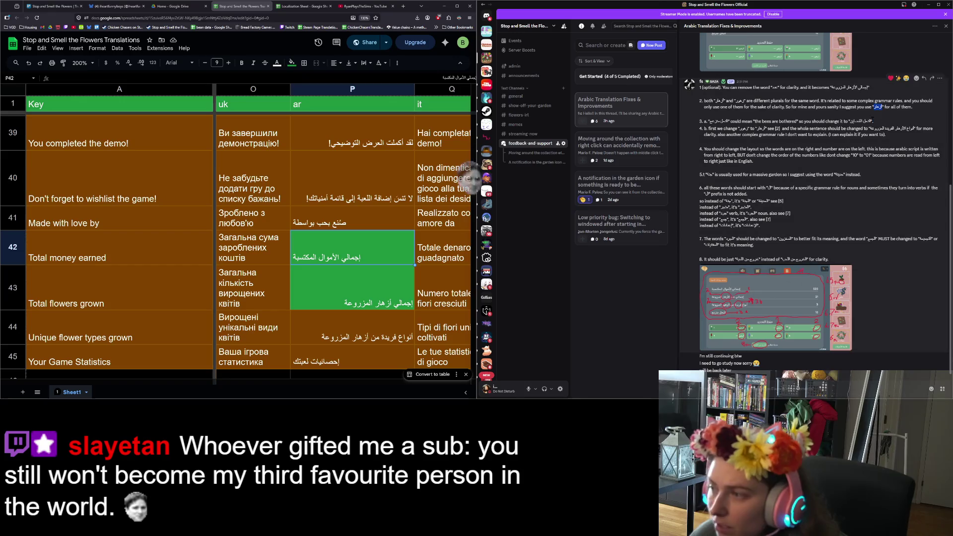
{"action": "left_click", "coordinate": [340, 220]}
{"action": "scroll", "coordinate": [338, 252], "scroll_direction": "down", "scroll_amount": 2}
{"action": "scroll", "coordinate": [337, 253], "scroll_direction": "down", "scroll_amount": 1}
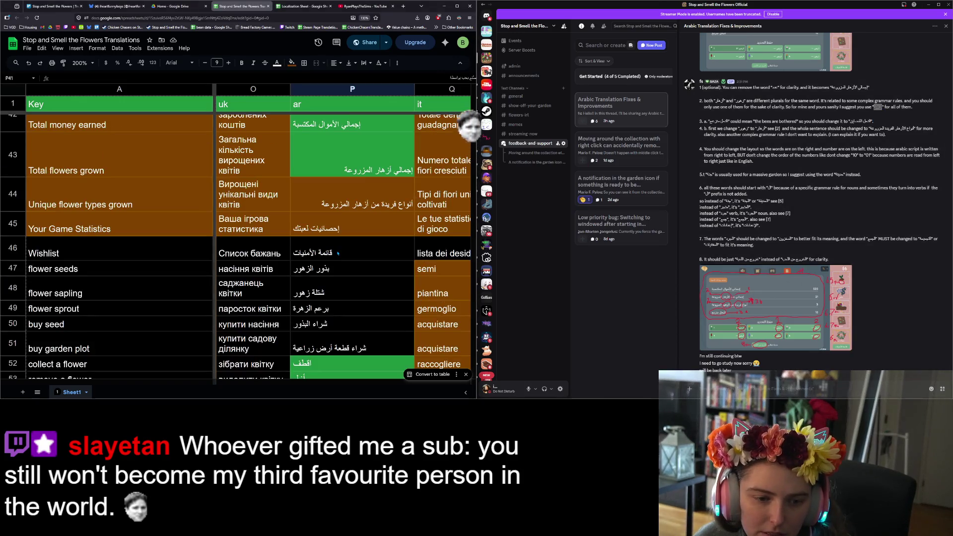
{"action": "scroll", "coordinate": [344, 261], "scroll_direction": "down", "scroll_amount": 2}
{"action": "scroll", "coordinate": [343, 262], "scroll_direction": "down", "scroll_amount": 3}
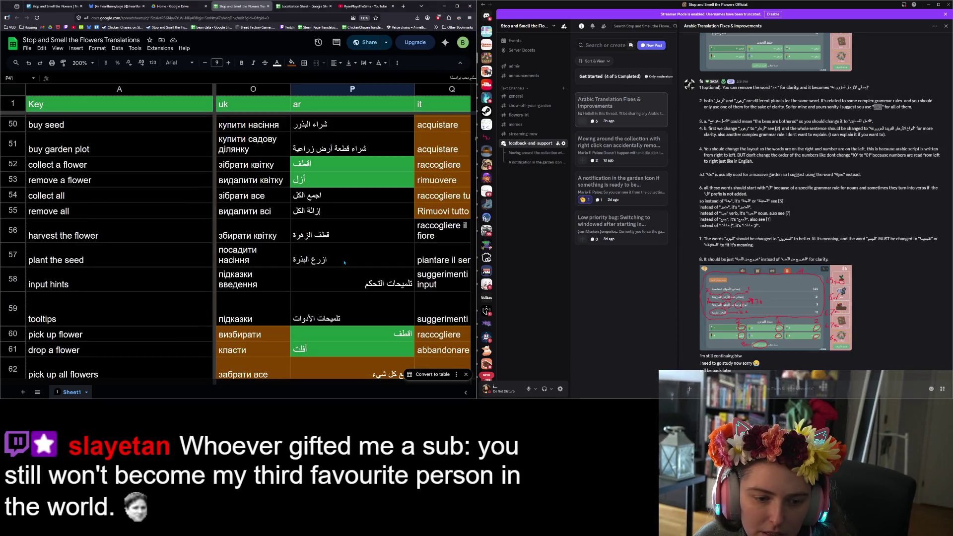
{"action": "scroll", "coordinate": [344, 257], "scroll_direction": "down", "scroll_amount": 3}
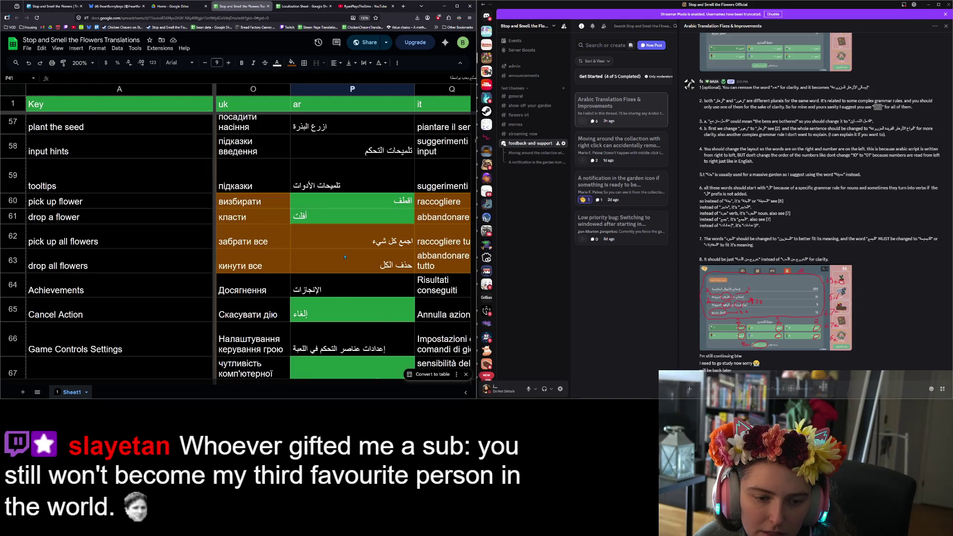
{"action": "scroll", "coordinate": [345, 256], "scroll_direction": "down", "scroll_amount": 3}
{"action": "scroll", "coordinate": [346, 264], "scroll_direction": "down", "scroll_amount": 3}
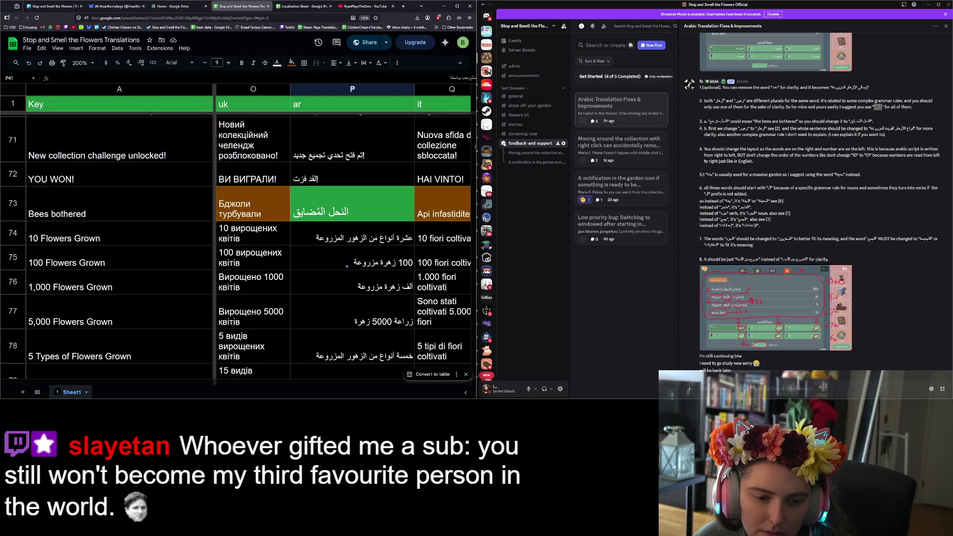
{"action": "scroll", "coordinate": [345, 273], "scroll_direction": "up", "scroll_amount": 7}
{"action": "scroll", "coordinate": [344, 272], "scroll_direction": "up", "scroll_amount": 5}
{"action": "scroll", "coordinate": [345, 272], "scroll_direction": "down", "scroll_amount": 2}
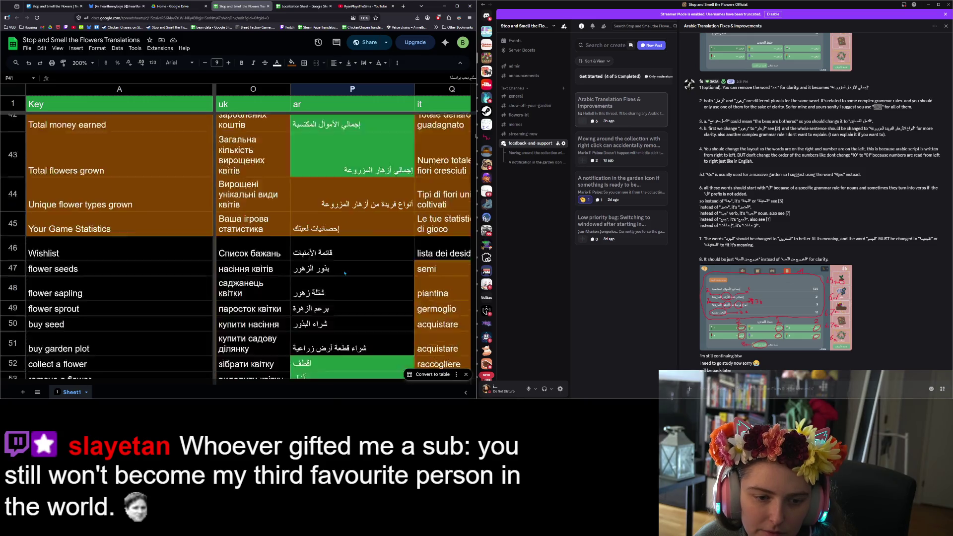
{"action": "scroll", "coordinate": [345, 272], "scroll_direction": "up", "scroll_amount": 6}
{"action": "scroll", "coordinate": [345, 272], "scroll_direction": "up", "scroll_amount": 6}
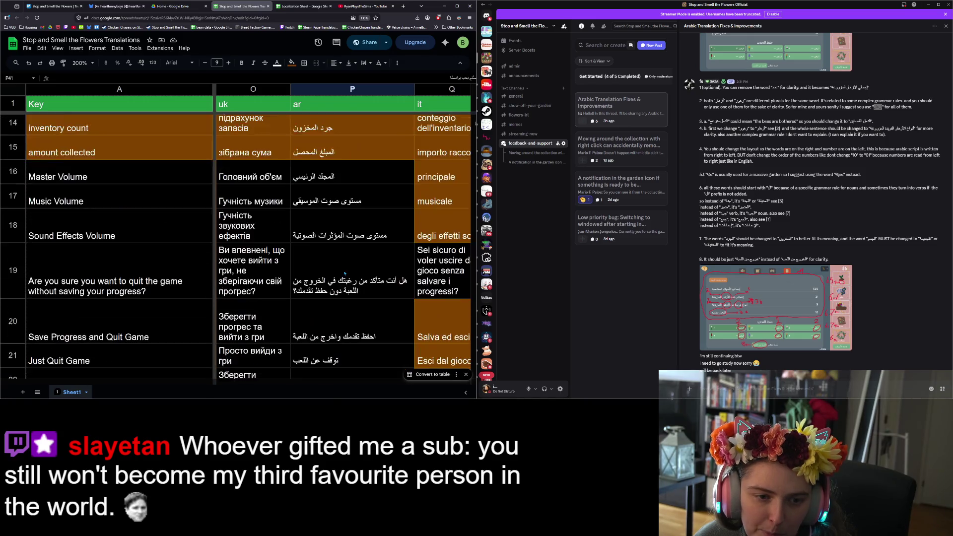
{"action": "scroll", "coordinate": [344, 273], "scroll_direction": "up", "scroll_amount": 2}
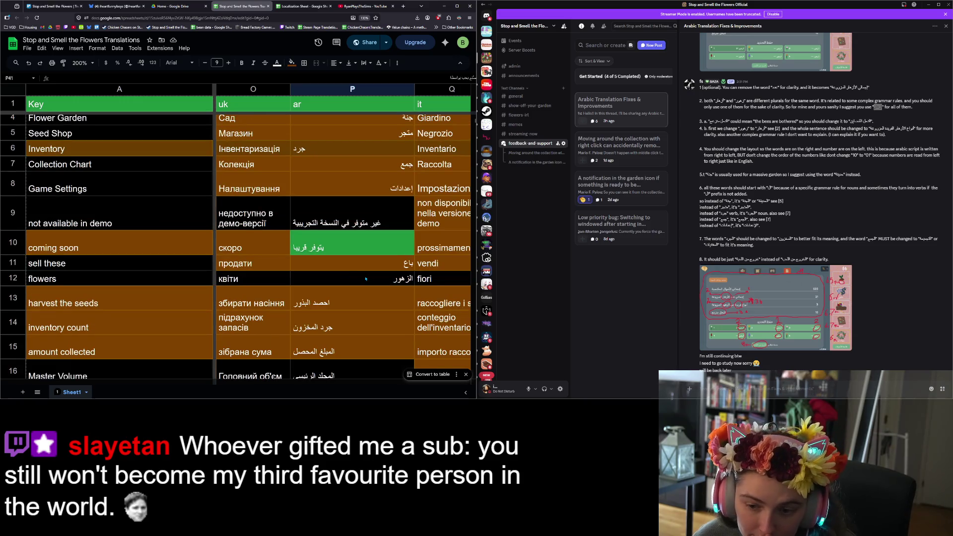
- Paste أزهار into P12, the Arabic for flowers, and fill it green
{"action": "left_click", "coordinate": [365, 279]}
{"action": "type", "text": "أزهار"}
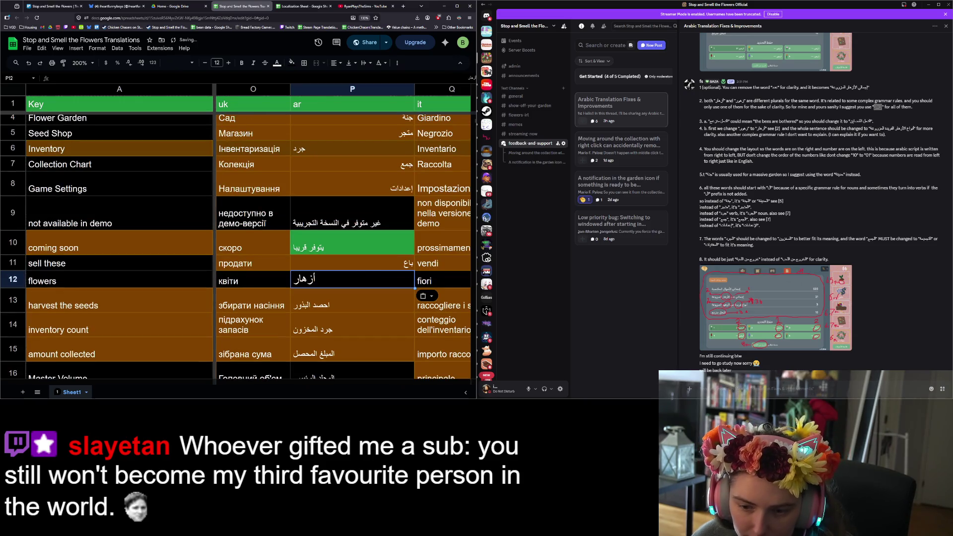
{"action": "left_click", "coordinate": [355, 264]}
{"action": "left_click", "coordinate": [358, 280]}
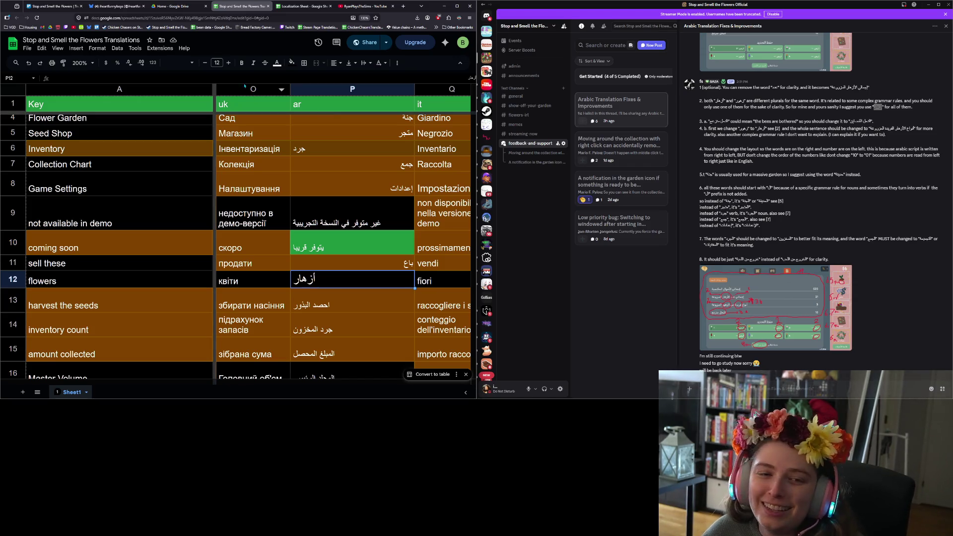
{"action": "left_click", "coordinate": [291, 62]}
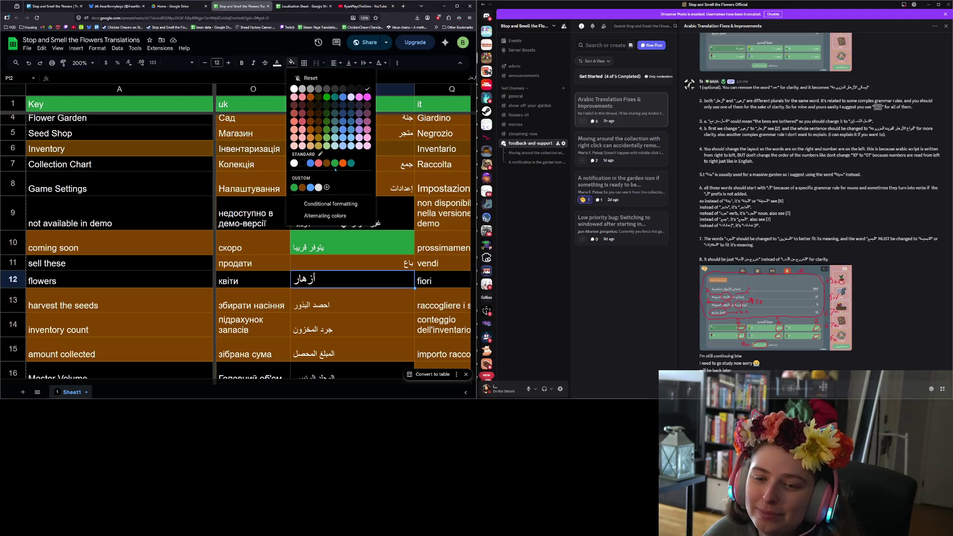
{"action": "left_click", "coordinate": [335, 163]}
- Check the coming soon and sell these Arabic cells, then enlarge the annotated Discord screenshot
{"action": "left_click", "coordinate": [332, 241]}
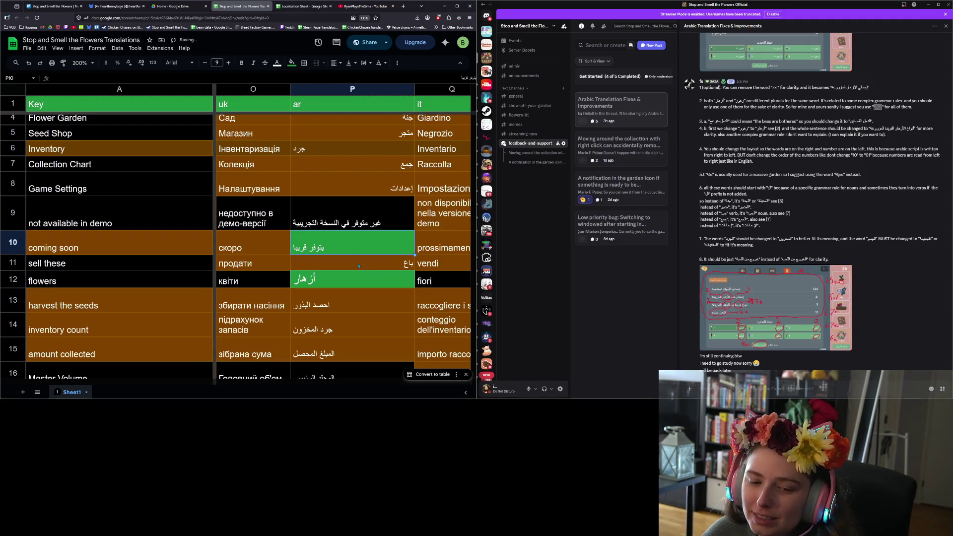
{"action": "left_click", "coordinate": [363, 264]}
{"action": "left_click", "coordinate": [358, 284]}
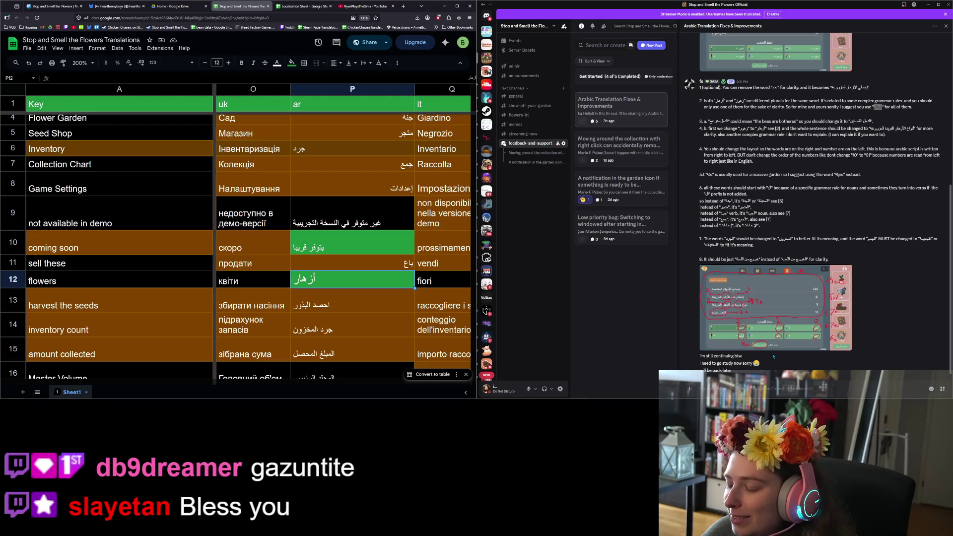
{"action": "left_click", "coordinate": [767, 349]}
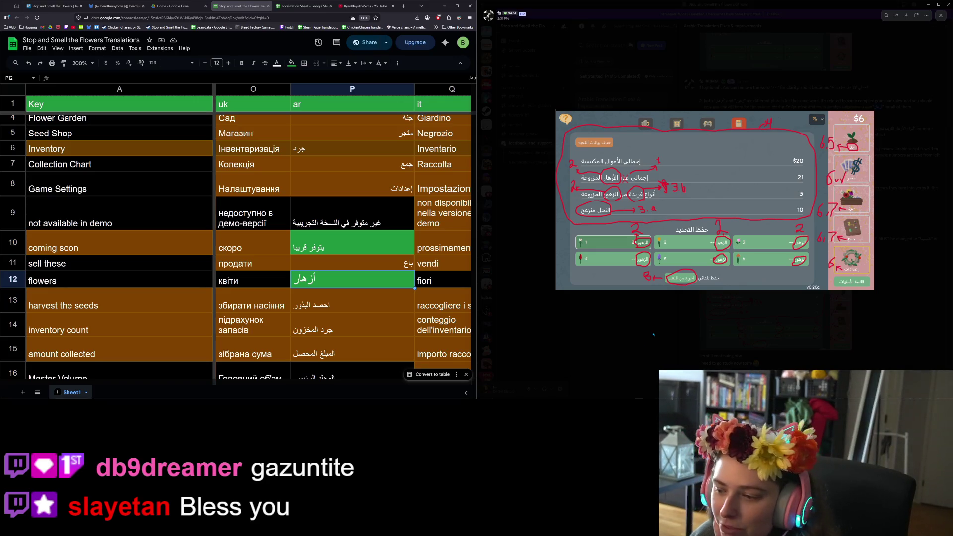
- Close the full-size screenshot and highlight the suggested Arabic phrase in point 4.b
{"action": "left_click", "coordinate": [652, 334]}
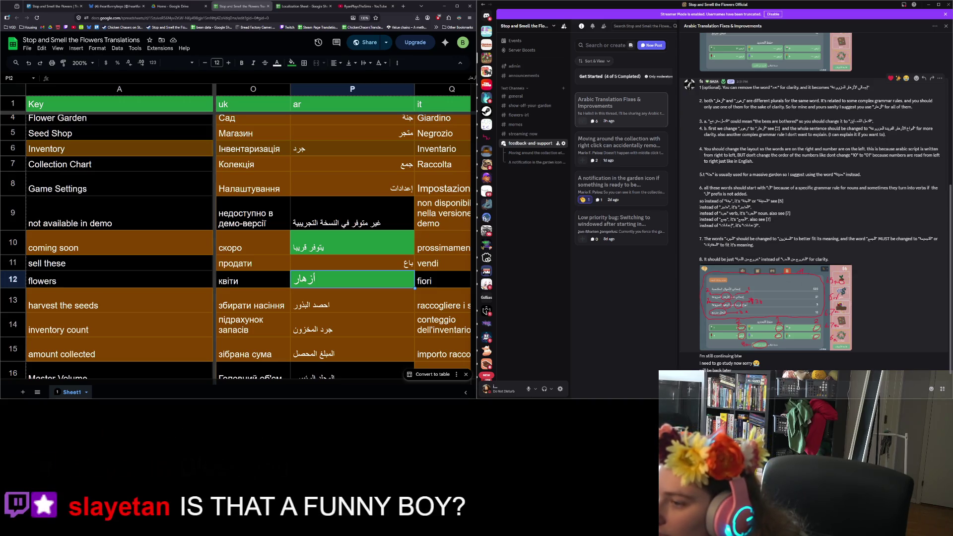
{"action": "left_click_drag", "start_coordinate": [869, 129], "coordinate": [914, 128]}
{"action": "key", "text": "ctrl+c"}
{"action": "left_click", "coordinate": [915, 128]}
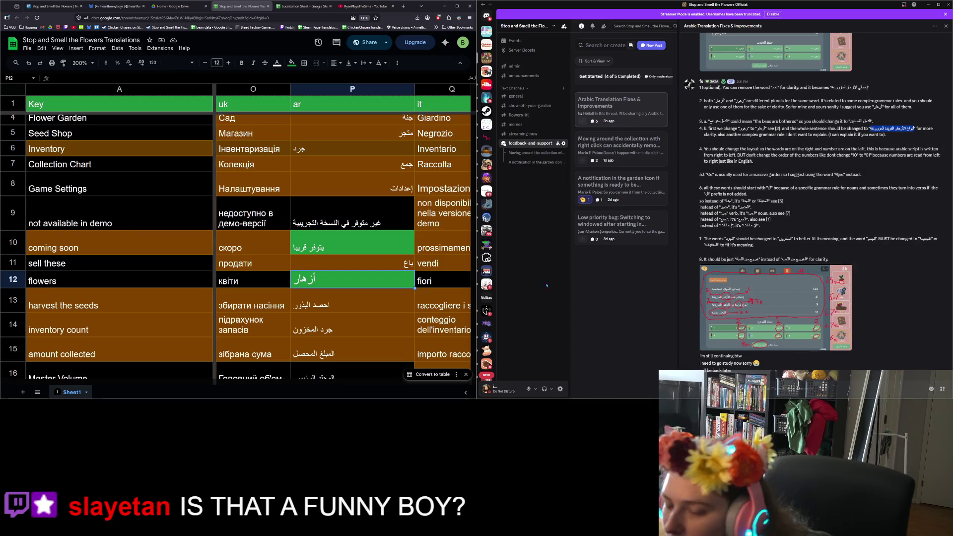
- Paste أنواع الأزهار الفريدة المزروعة into P44 and fill it green
{"action": "left_click", "coordinate": [337, 218]}
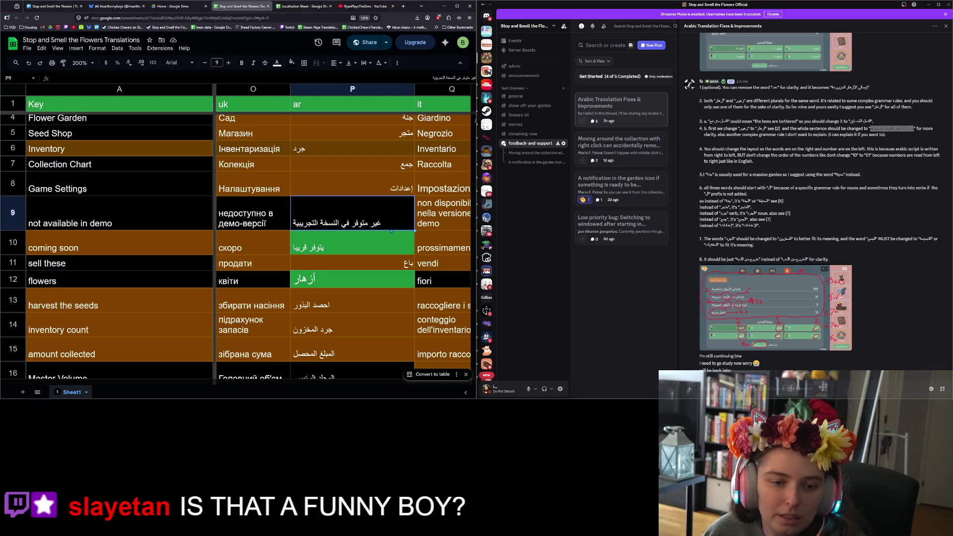
{"action": "scroll", "coordinate": [362, 293], "scroll_direction": "down", "scroll_amount": 2}
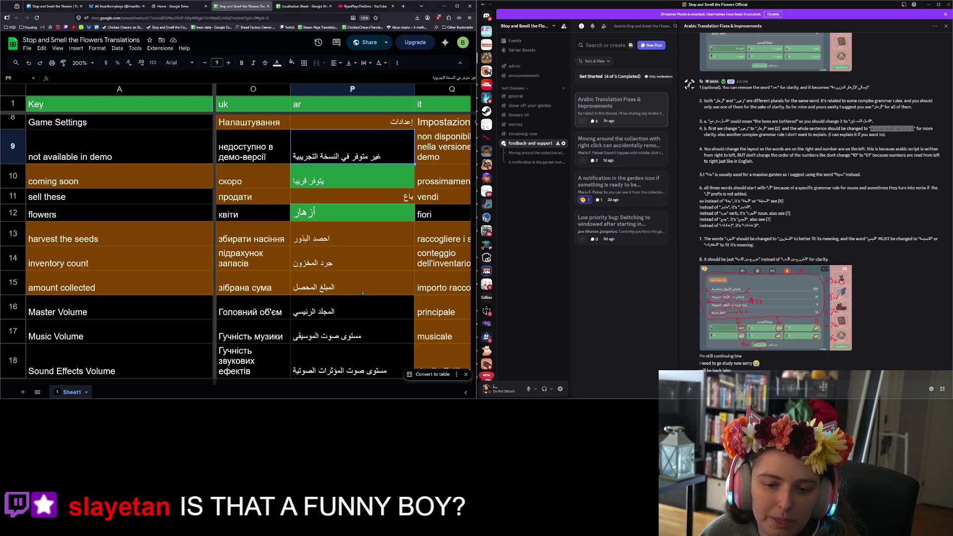
{"action": "scroll", "coordinate": [362, 293], "scroll_direction": "up", "scroll_amount": 2}
{"action": "scroll", "coordinate": [362, 293], "scroll_direction": "down", "scroll_amount": 5}
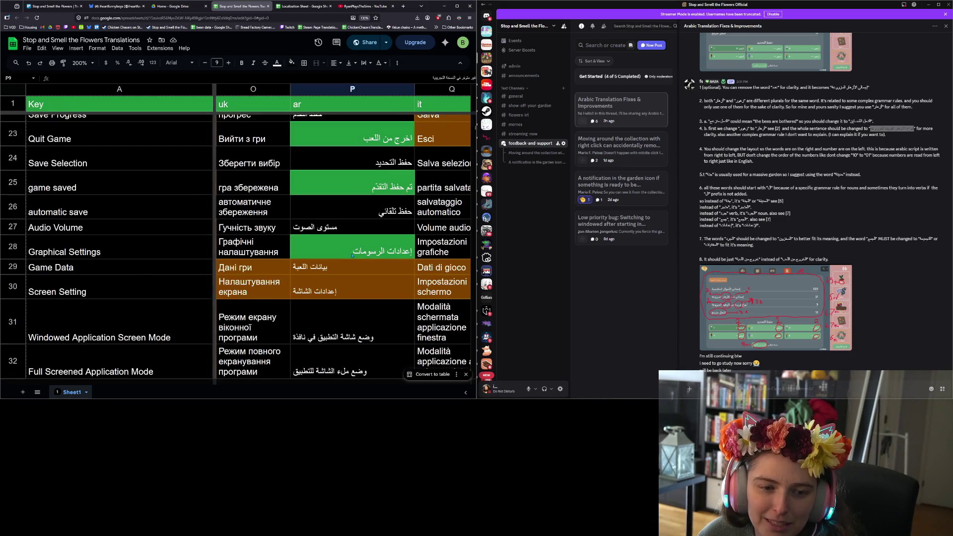
{"action": "scroll", "coordinate": [352, 255], "scroll_direction": "down", "scroll_amount": 3}
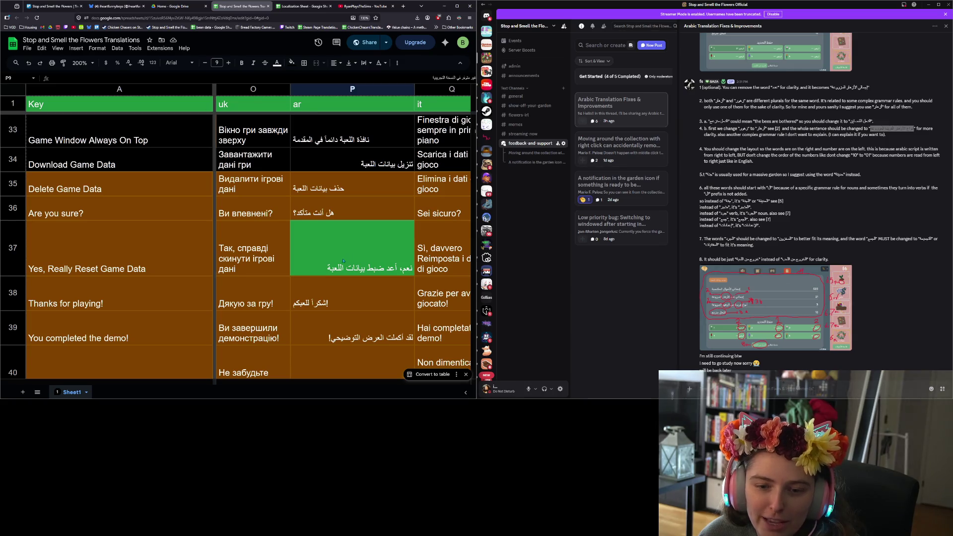
{"action": "scroll", "coordinate": [347, 220], "scroll_direction": "down", "scroll_amount": 3}
{"action": "left_click", "coordinate": [348, 219]}
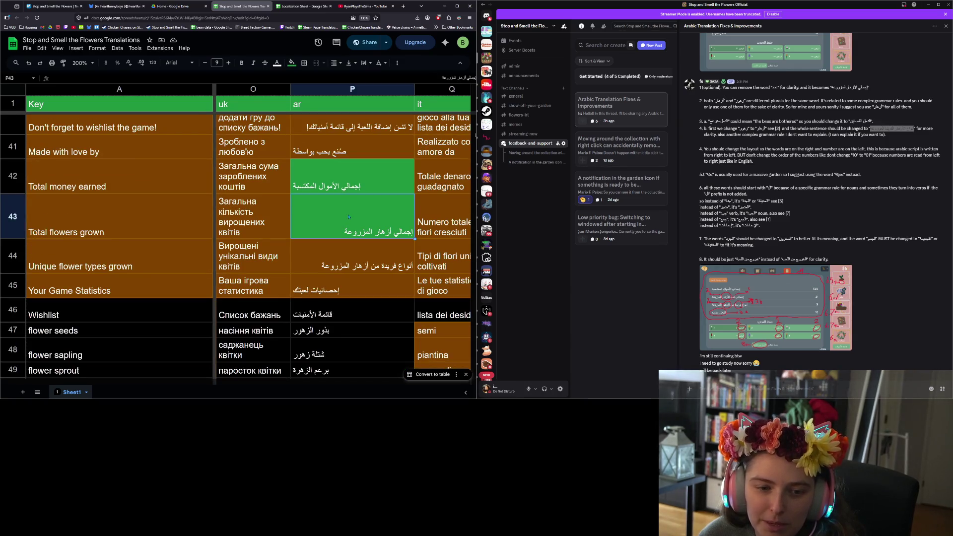
{"action": "left_click", "coordinate": [358, 258]}
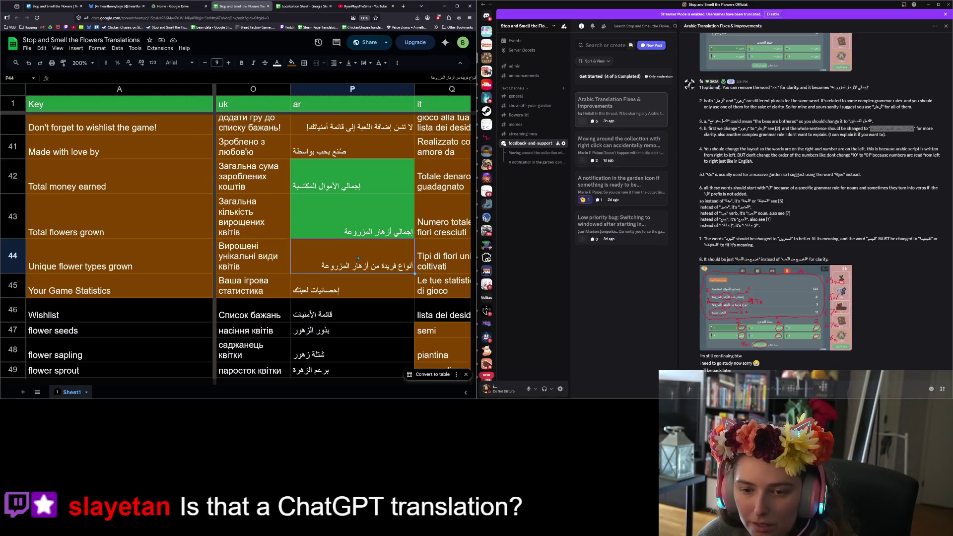
{"action": "key", "text": "ctrl+v"}
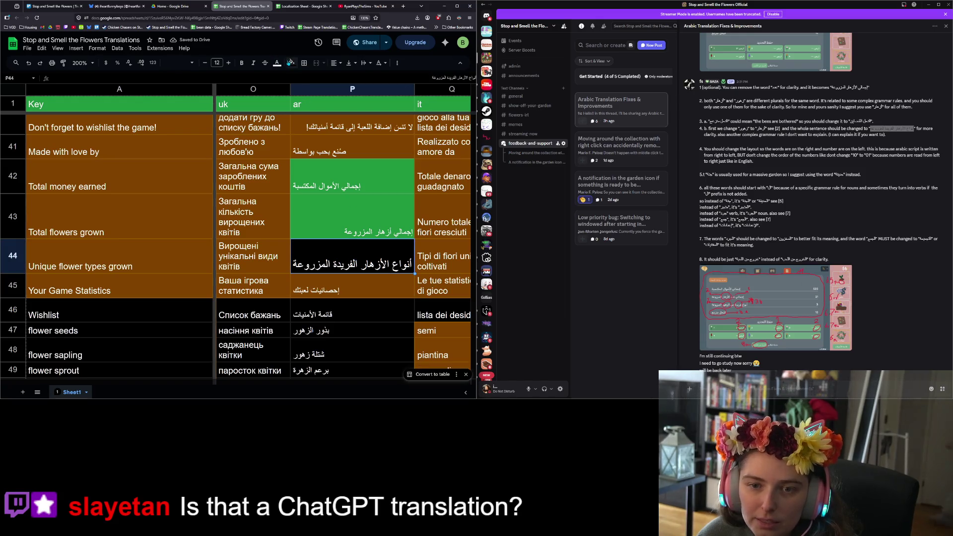
{"action": "left_click", "coordinate": [291, 63]}
{"action": "left_click", "coordinate": [328, 196]}
- Set P42, the Total money earned cell, back to the brown unfixed fill
{"action": "left_click", "coordinate": [328, 189]}
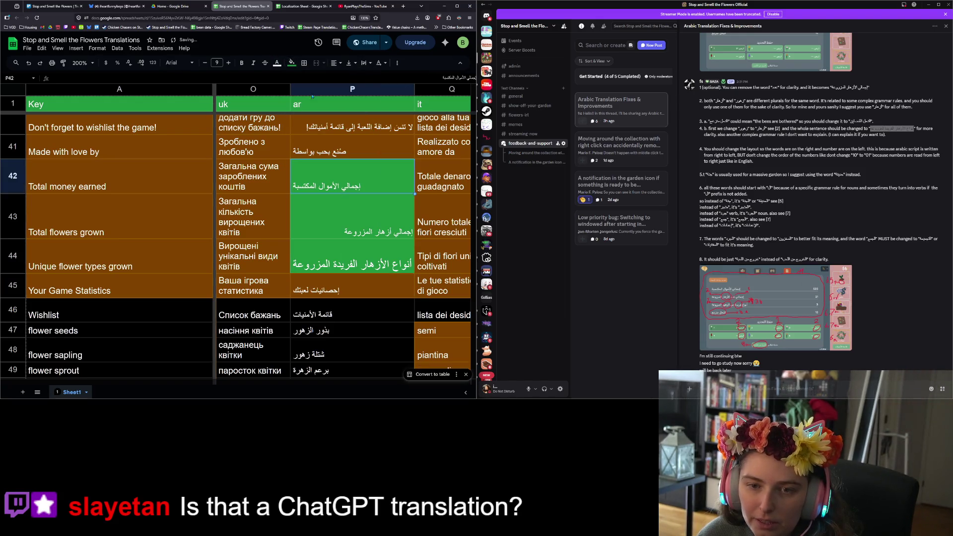
{"action": "left_click", "coordinate": [291, 63]}
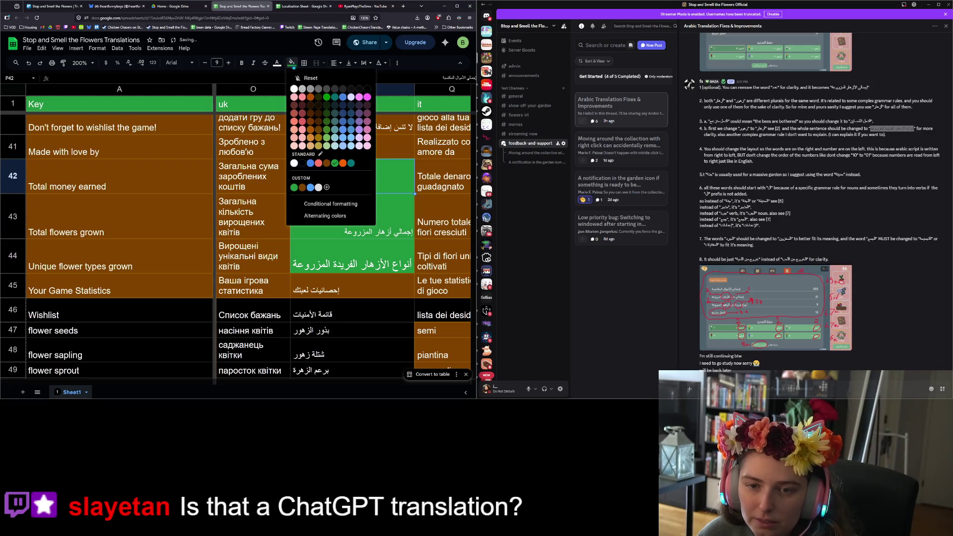
{"action": "left_click", "coordinate": [327, 163]}
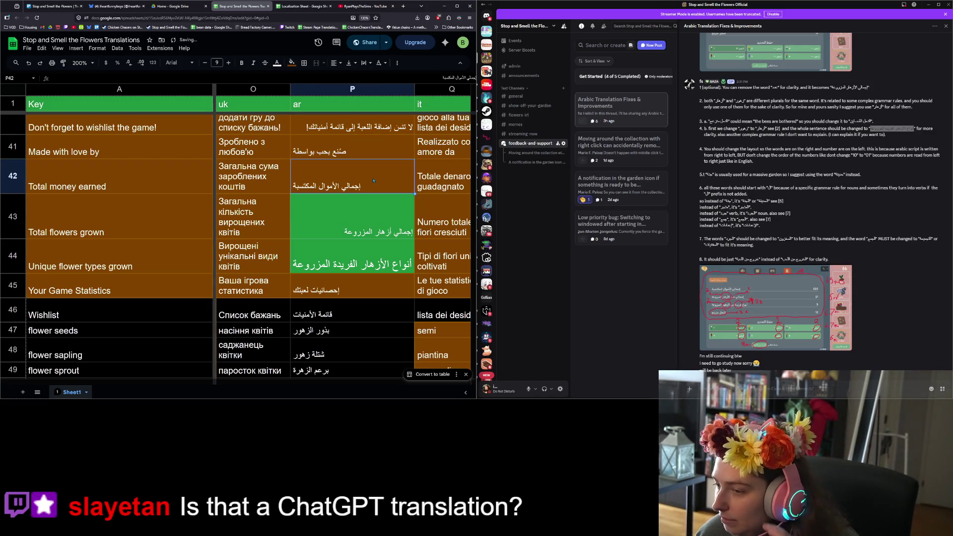
{"action": "left_click", "coordinate": [361, 229]}
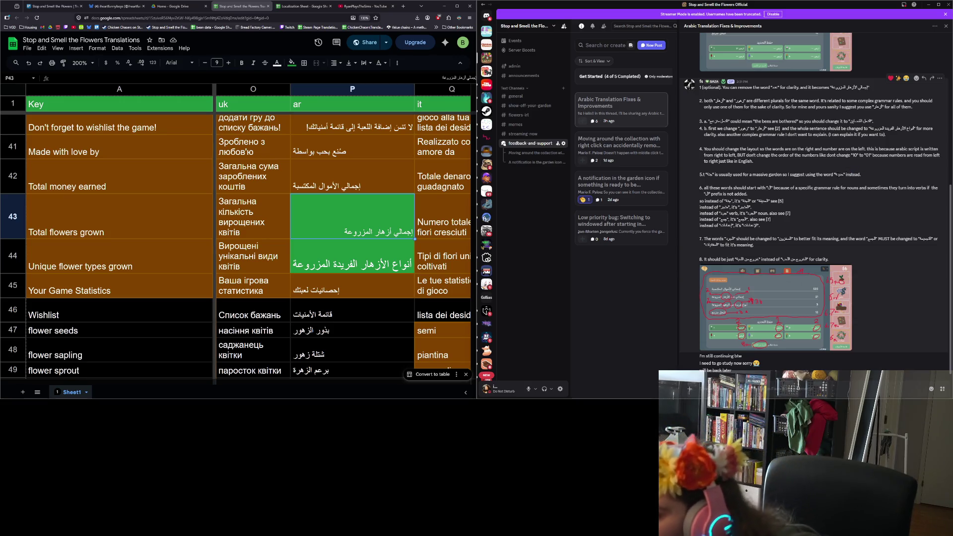
- Replace the Flower Garden Arabic entry in P4 with the Discord-suggested word حديقة
{"action": "double_click", "coordinate": [838, 175]}
{"action": "key", "text": "ctrl+c"}
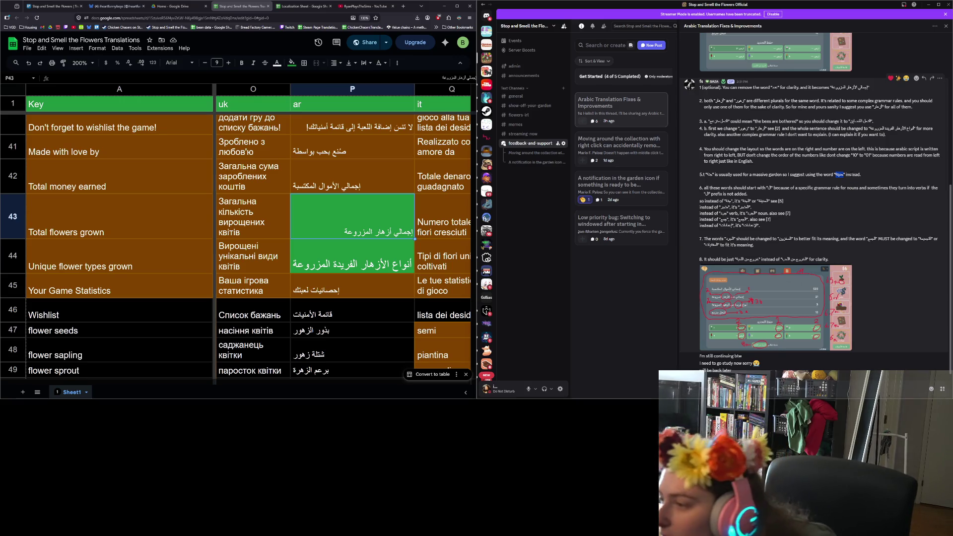
{"action": "scroll", "coordinate": [383, 225], "scroll_direction": "up", "scroll_amount": 10}
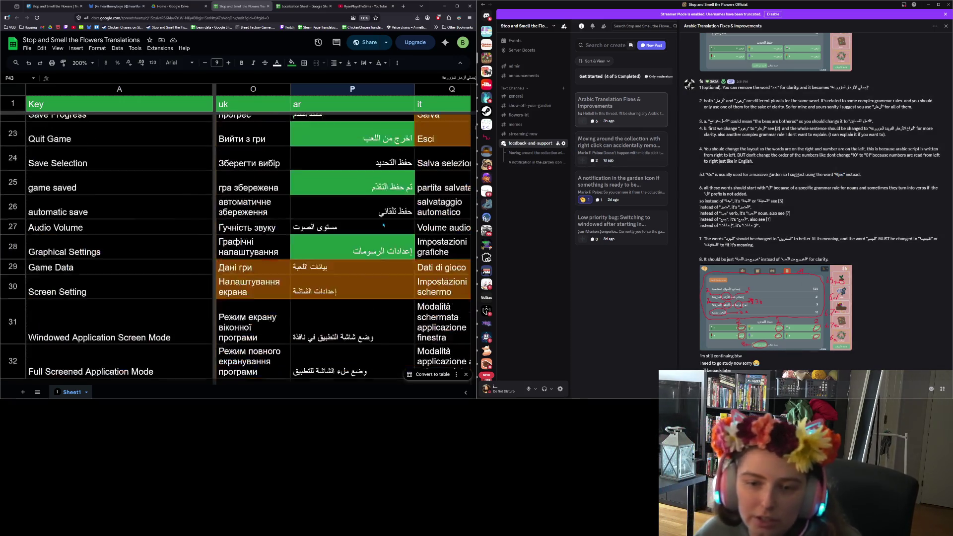
{"action": "scroll", "coordinate": [383, 225], "scroll_direction": "up", "scroll_amount": 10}
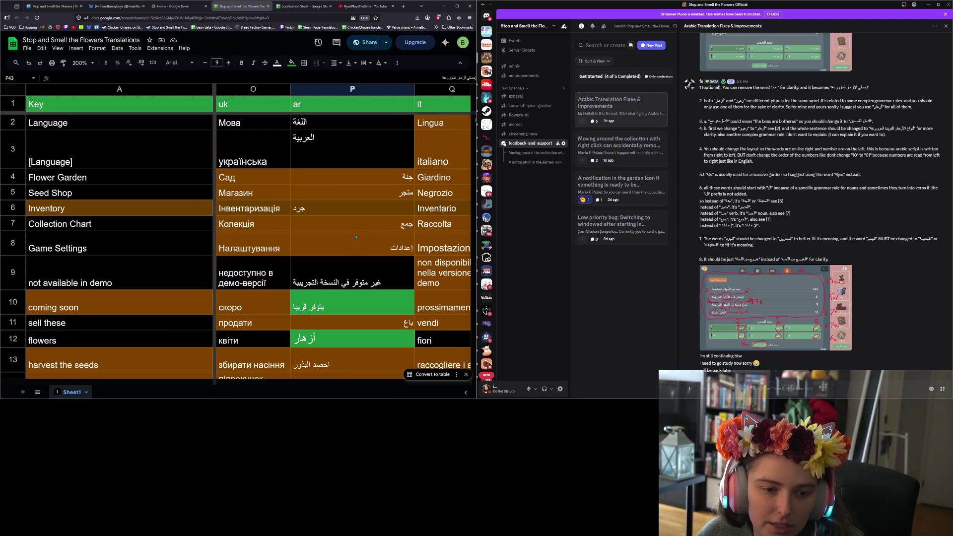
{"action": "left_click", "coordinate": [352, 177]}
{"action": "key", "text": "ctrl+v"}
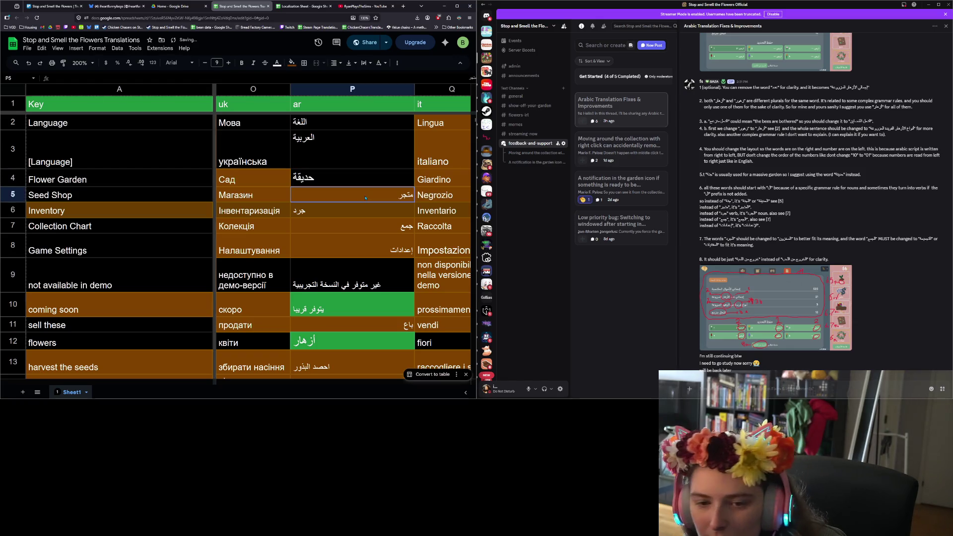
- Fill cell P4 green to mark the Flower Garden translation as fixed
{"action": "left_click", "coordinate": [292, 62]}
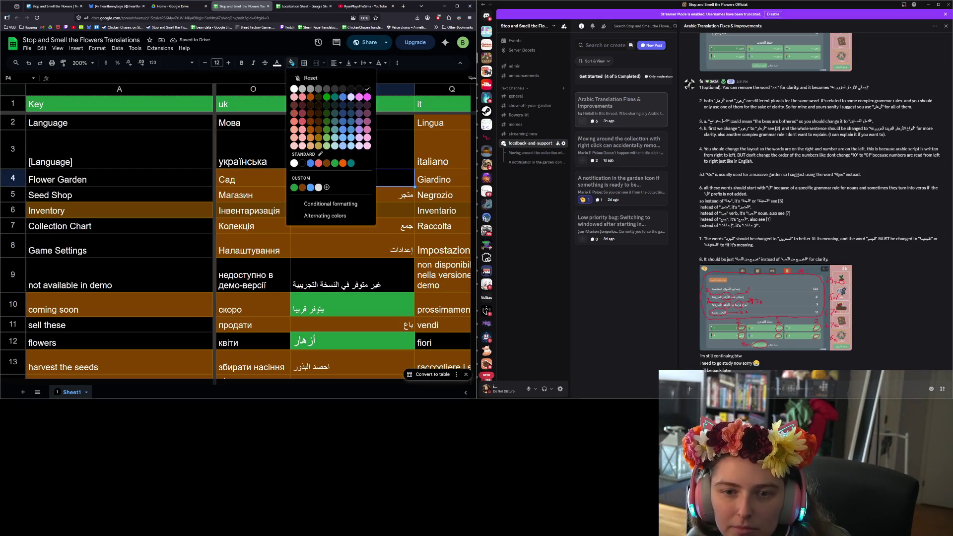
{"action": "left_click", "coordinate": [293, 187]}
{"action": "left_click", "coordinate": [346, 199]}
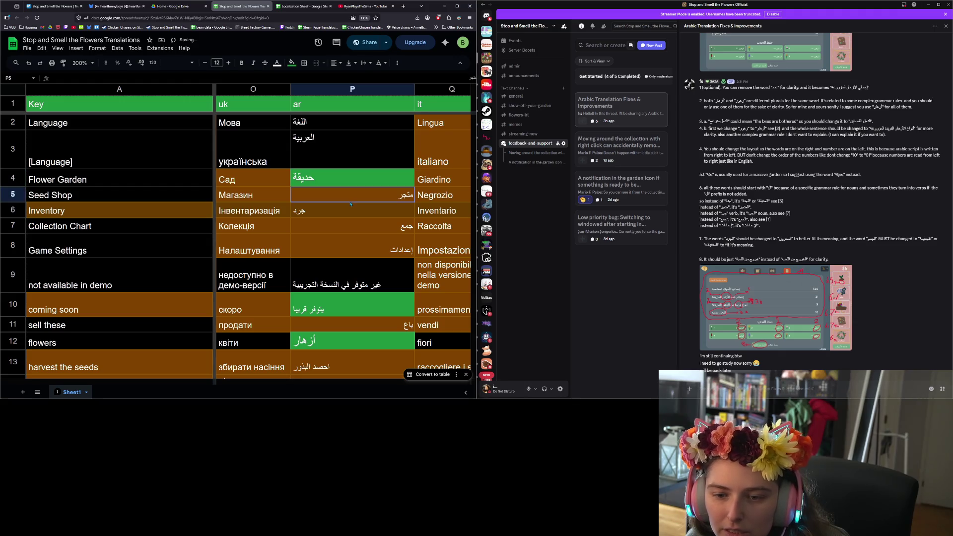
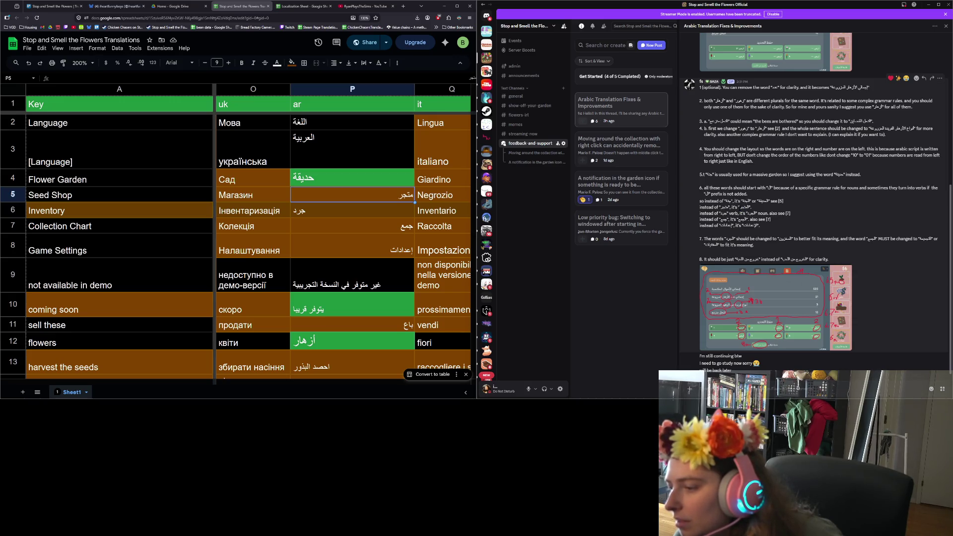
- View the attached annotated screenshot at full size twice, closing it each time
{"action": "left_click", "coordinate": [744, 278]}
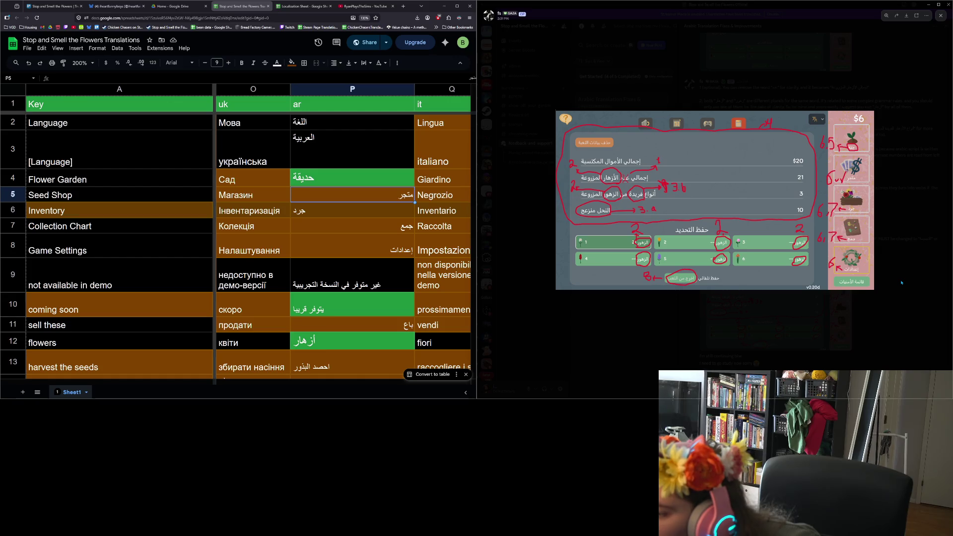
{"action": "left_click", "coordinate": [902, 283]}
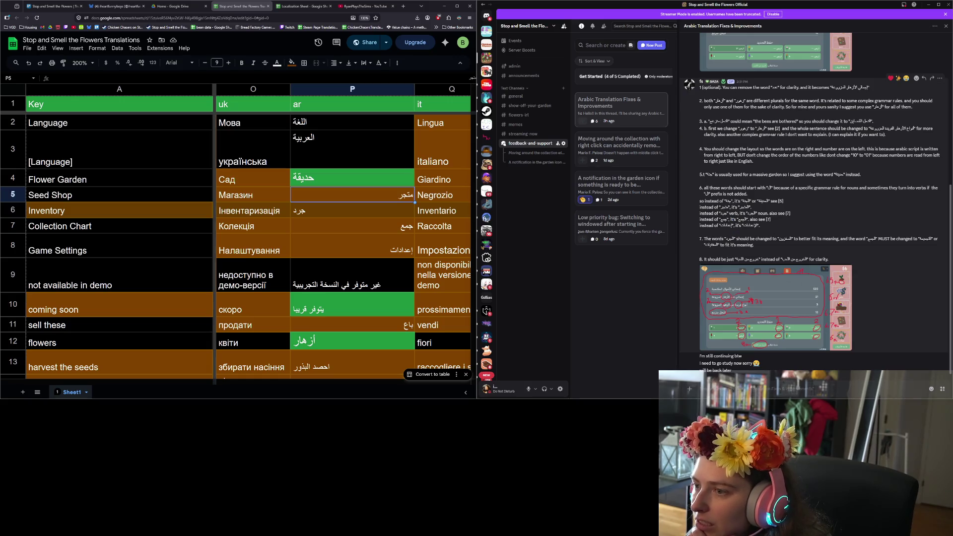
{"action": "left_click", "coordinate": [761, 301]}
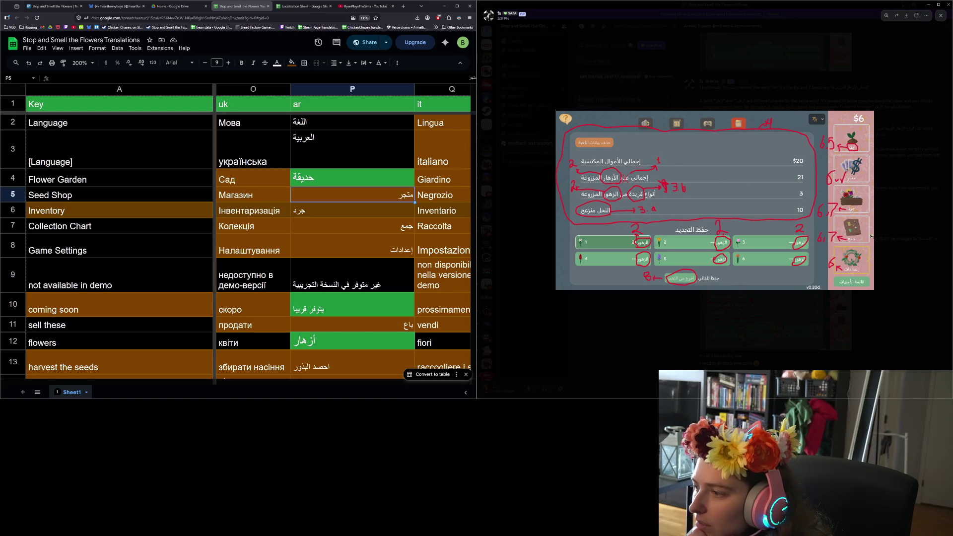
{"action": "left_click", "coordinate": [861, 351]}
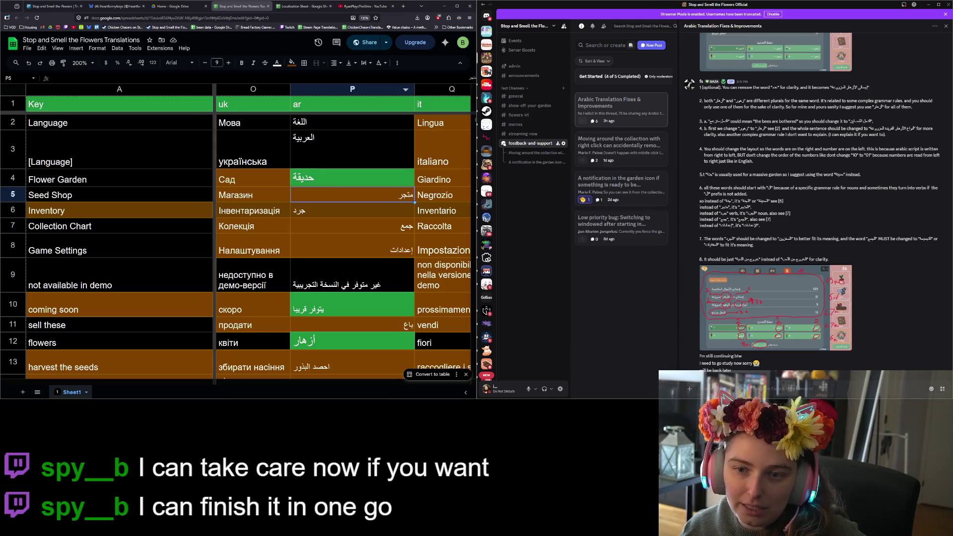
- Set link access to Anyone with the link as Commenter and copy the share link
{"action": "left_click", "coordinate": [375, 44]}
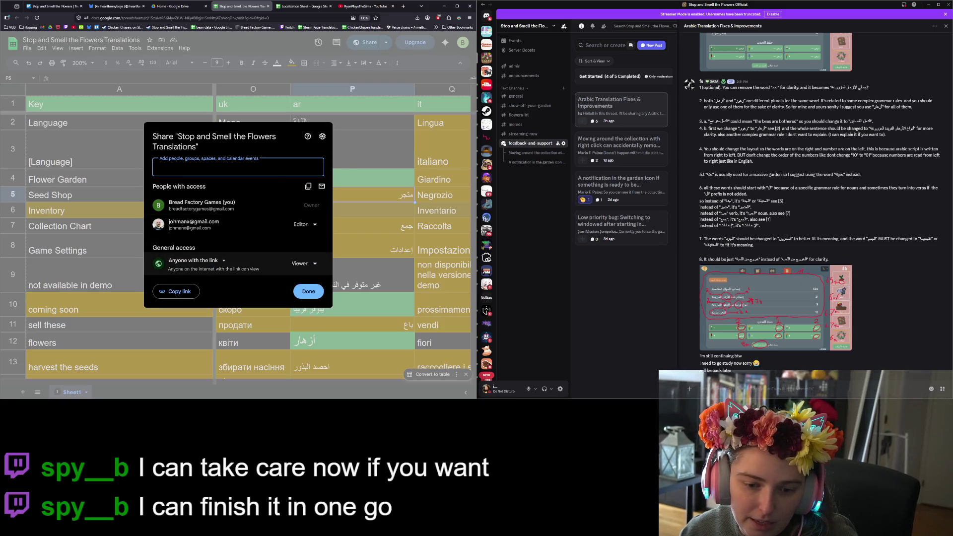
{"action": "left_click", "coordinate": [303, 263]}
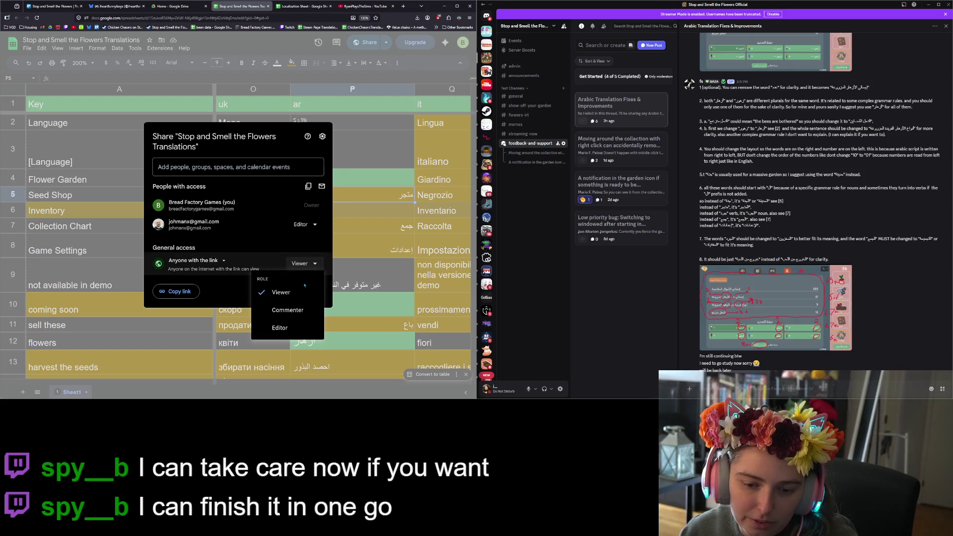
{"action": "left_click", "coordinate": [290, 329]}
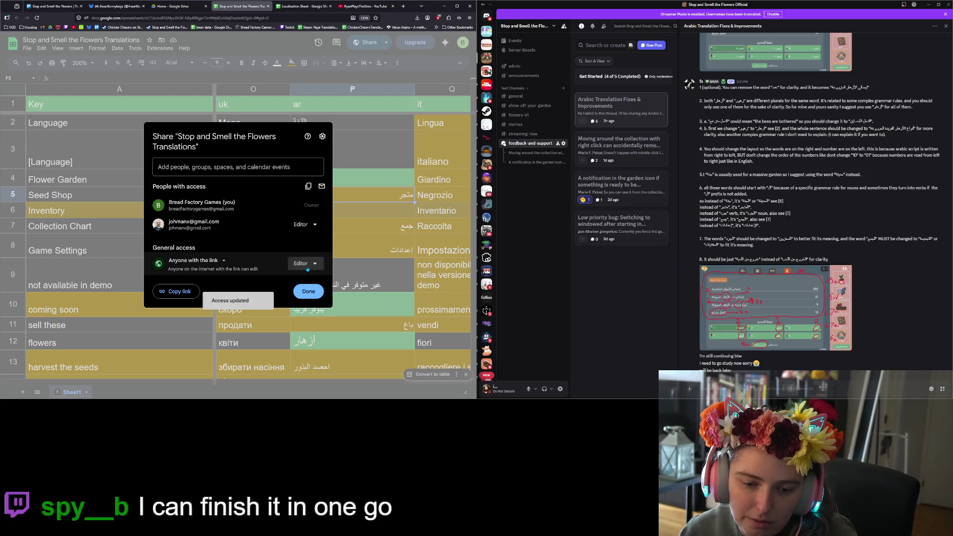
{"action": "left_click", "coordinate": [304, 263]}
{"action": "left_click", "coordinate": [304, 310]}
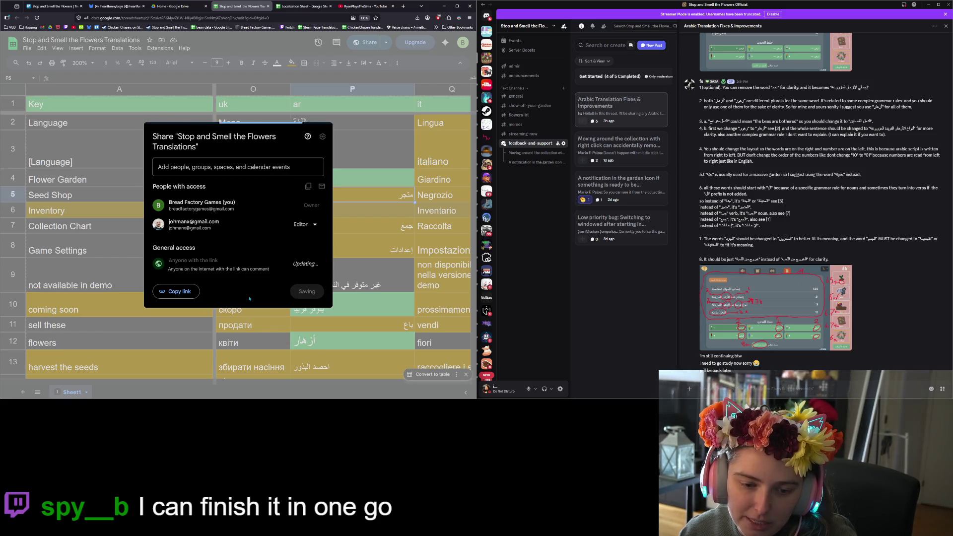
{"action": "left_click", "coordinate": [176, 291]}
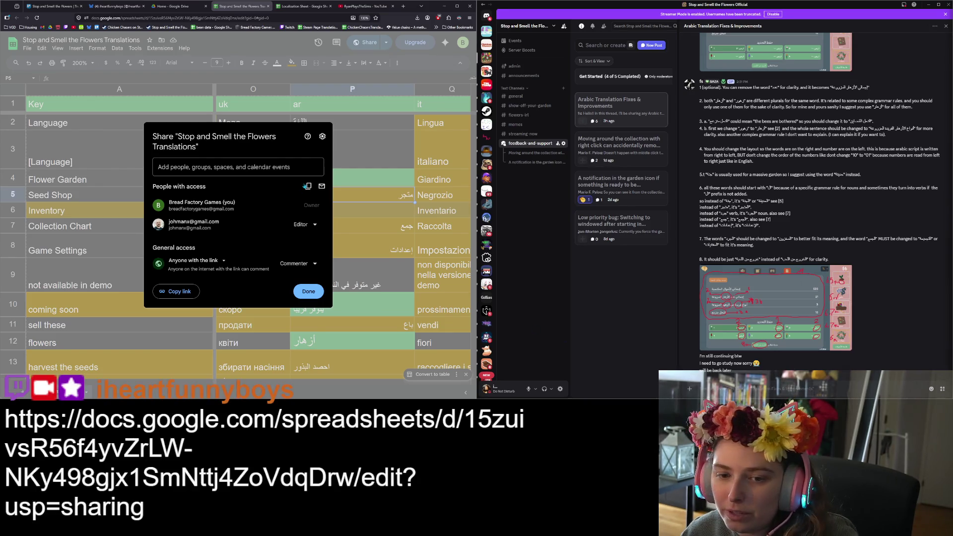
{"action": "left_click", "coordinate": [308, 291]}
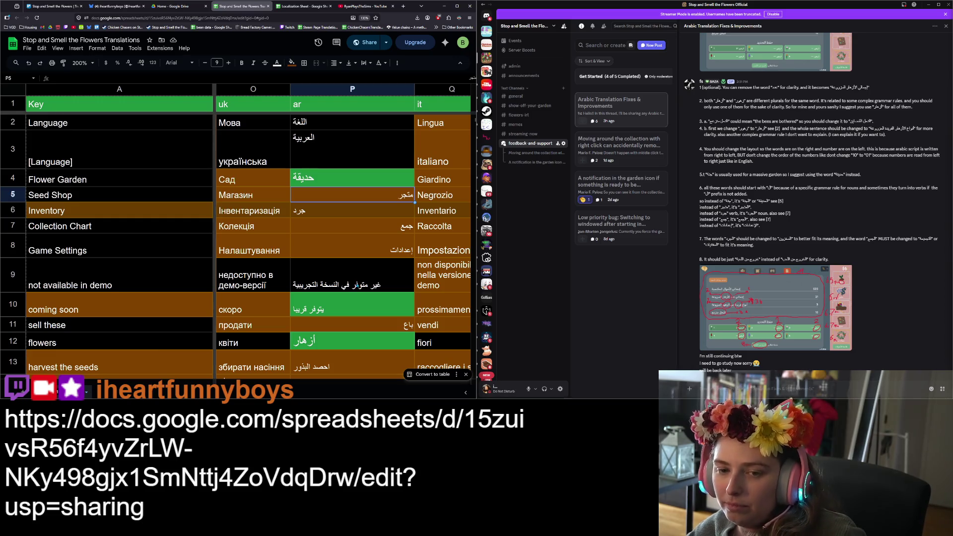
- Zoom the browser out three levels, return to the sheet's top-left, and select cell Q6 (Inventario)
{"action": "key", "text": "ctrl+minus"}
{"action": "key", "text": "ctrl+minus"}
{"action": "key", "text": "ctrl+minus"}
{"action": "scroll", "coordinate": [357, 286], "scroll_direction": "down", "scroll_amount": 2}
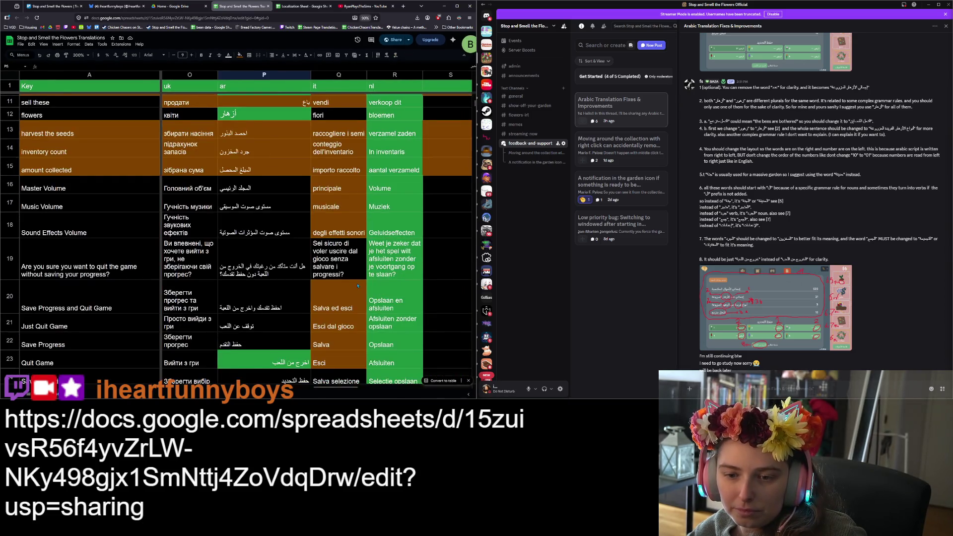
{"action": "key", "text": "ctrl+minus"}
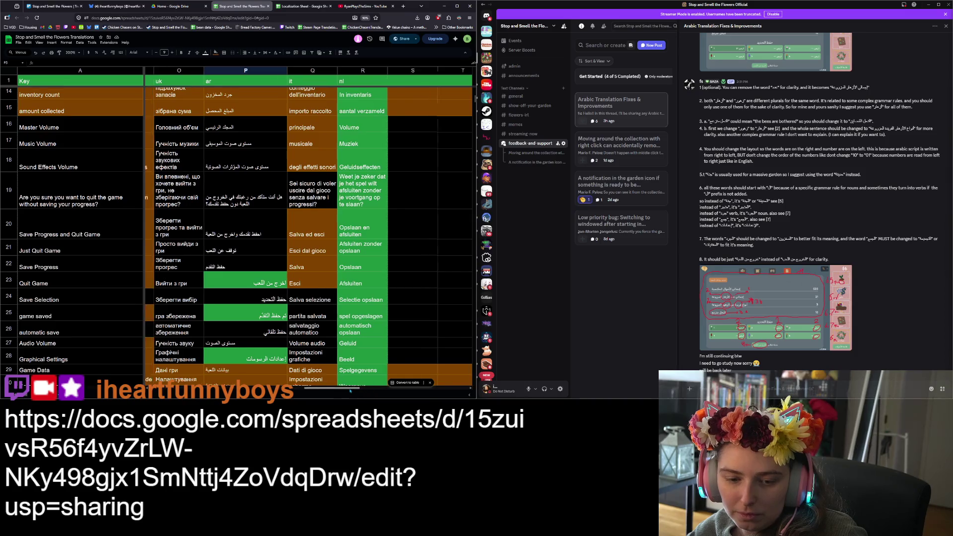
{"action": "scroll", "coordinate": [355, 393], "scroll_direction": "left", "scroll_amount": 3}
{"action": "key", "text": "ctrl+minus"}
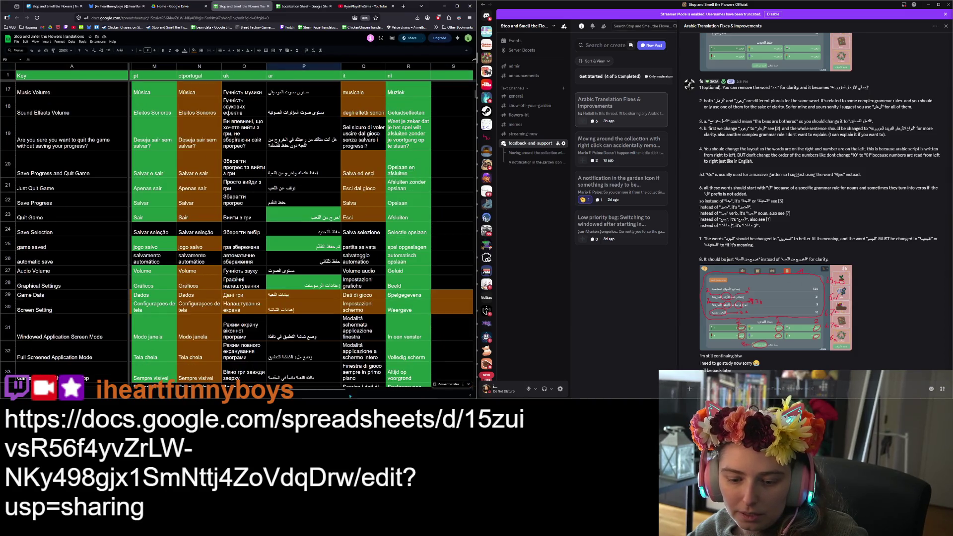
{"action": "scroll", "coordinate": [350, 391], "scroll_direction": "left", "scroll_amount": 1}
{"action": "scroll", "coordinate": [388, 346], "scroll_direction": "up", "scroll_amount": 5}
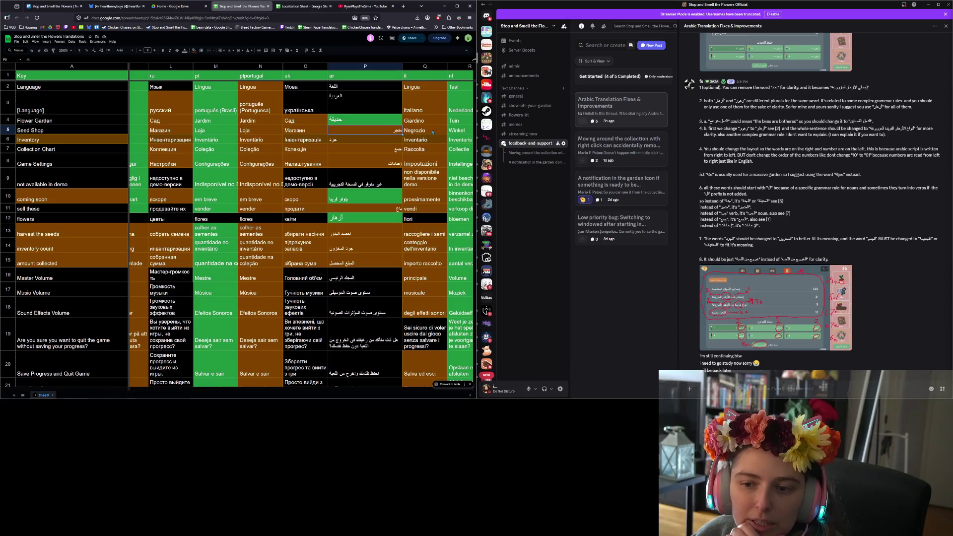
{"action": "left_click", "coordinate": [418, 141]}
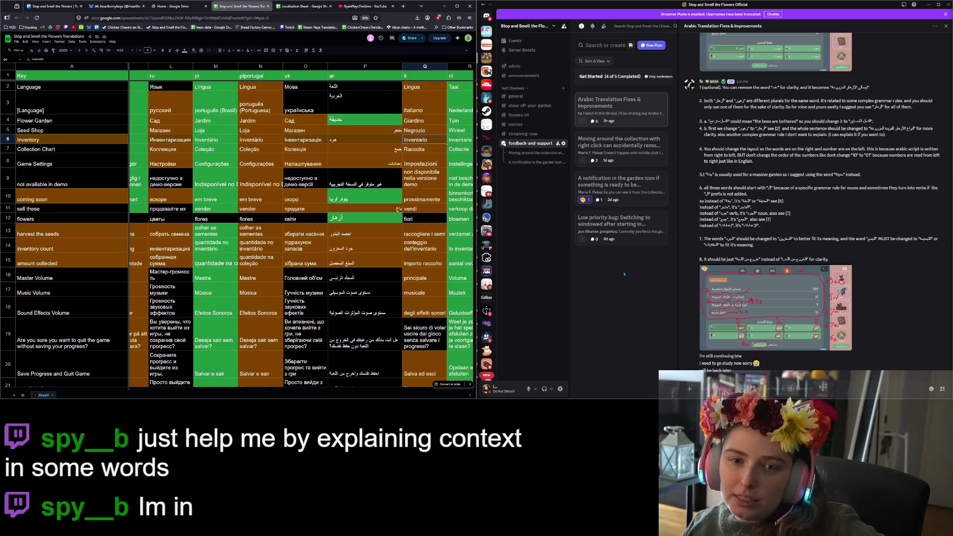
- Open the Bonsai game idea post from the Bluesky notifications
{"action": "left_click", "coordinate": [126, 7]}
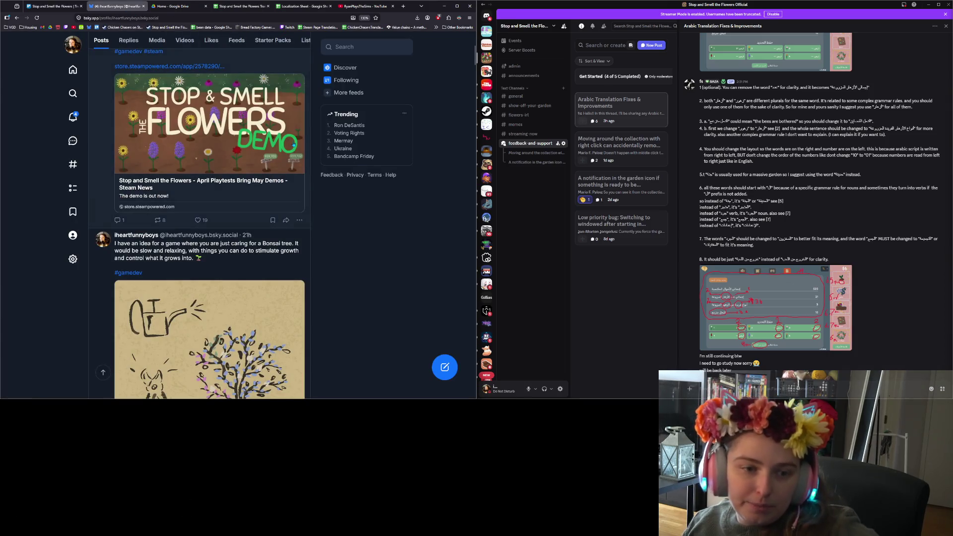
{"action": "left_click", "coordinate": [73, 118]}
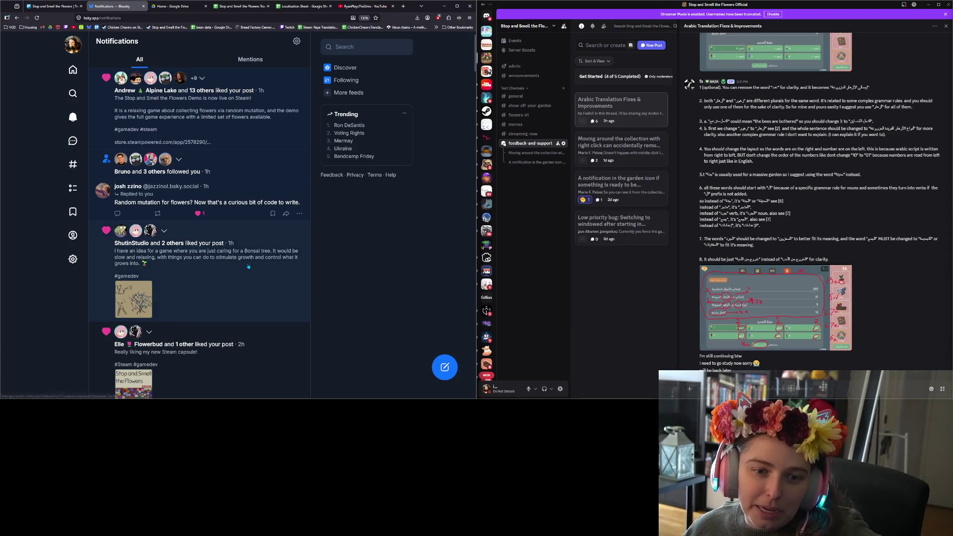
{"action": "left_click", "coordinate": [223, 257]}
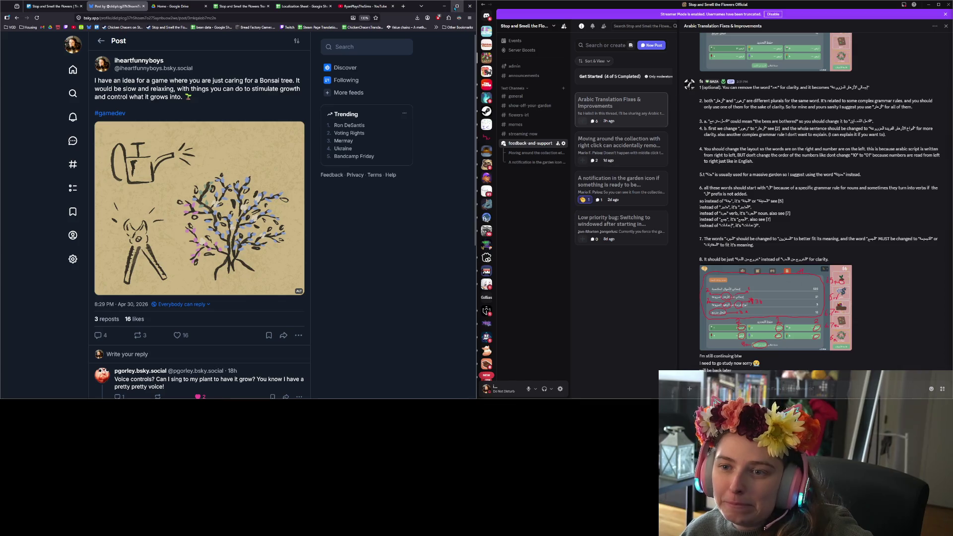
- Maximize the browser, open Twitch in a new tab, and pick the stream playing the game's demo
{"action": "left_click", "coordinate": [457, 6]}
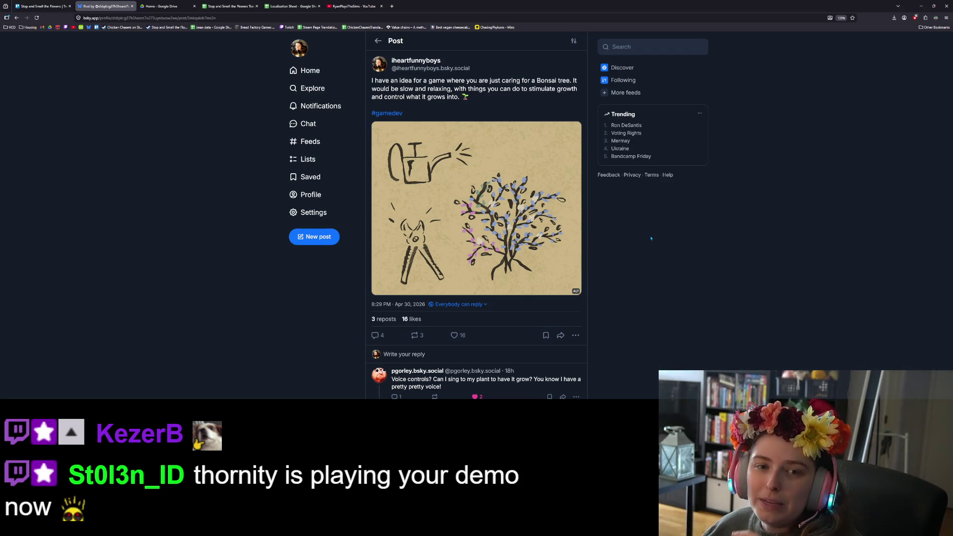
{"action": "left_click", "coordinate": [65, 27]}
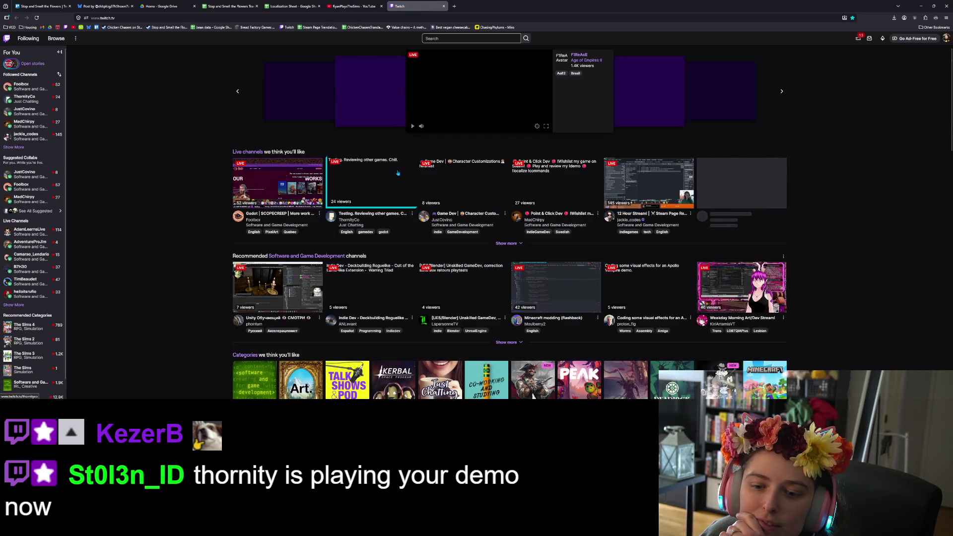
{"action": "left_click", "coordinate": [390, 187]}
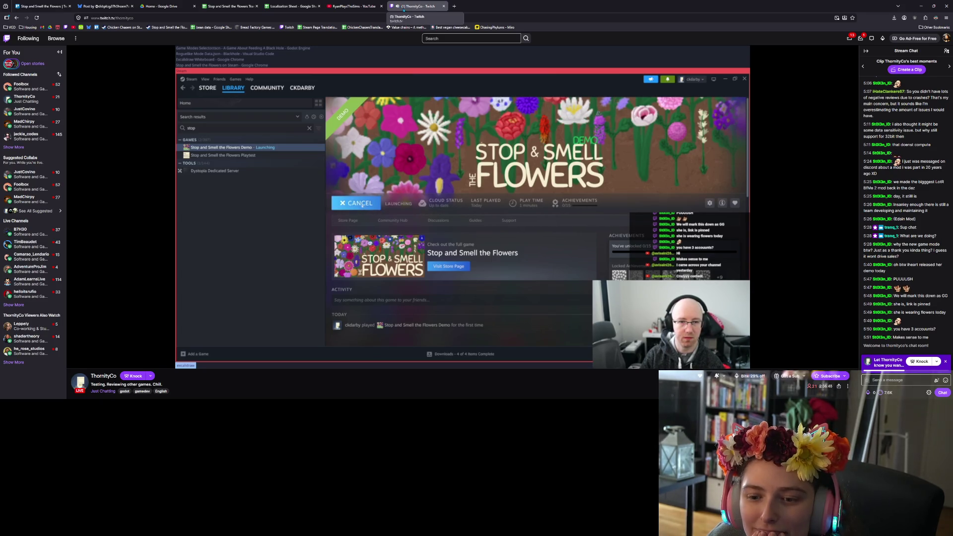
- Return to the Bluesky tab showing the Bonsai game idea post
{"action": "left_click", "coordinate": [106, 6]}
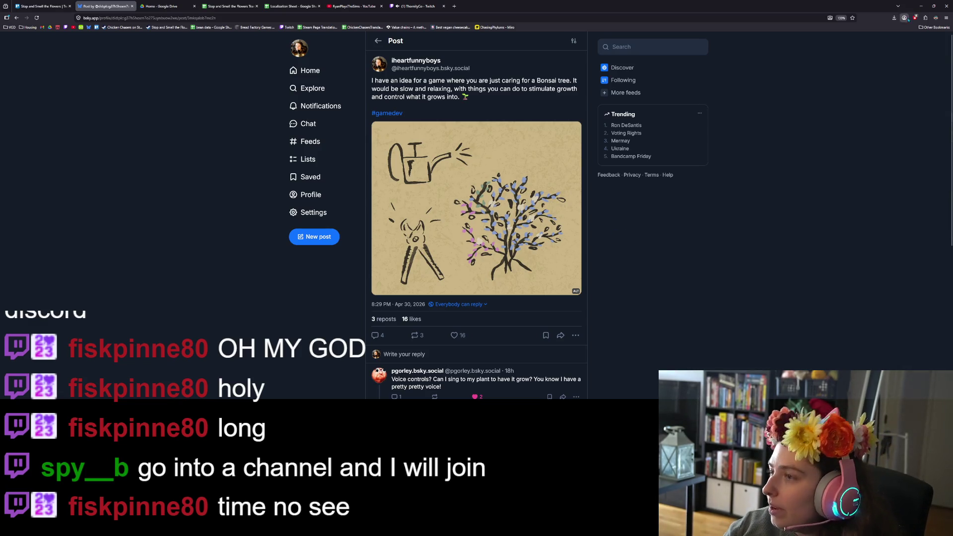
- Minimize the browser to reveal the Godot editor and the Discord translation thread
{"action": "left_click", "coordinate": [920, 6]}
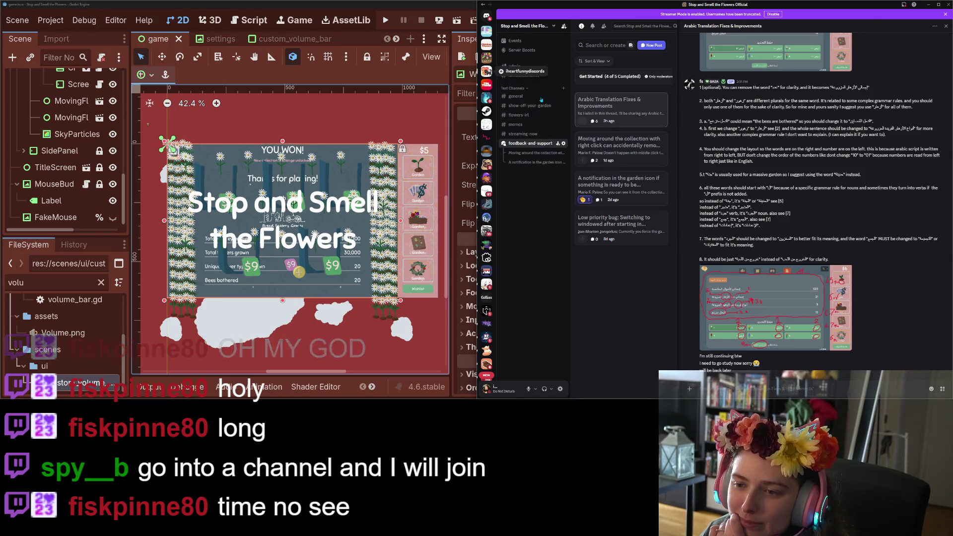
- Switch Discord to the community server's welcome channel
{"action": "left_click", "coordinate": [486, 71]}
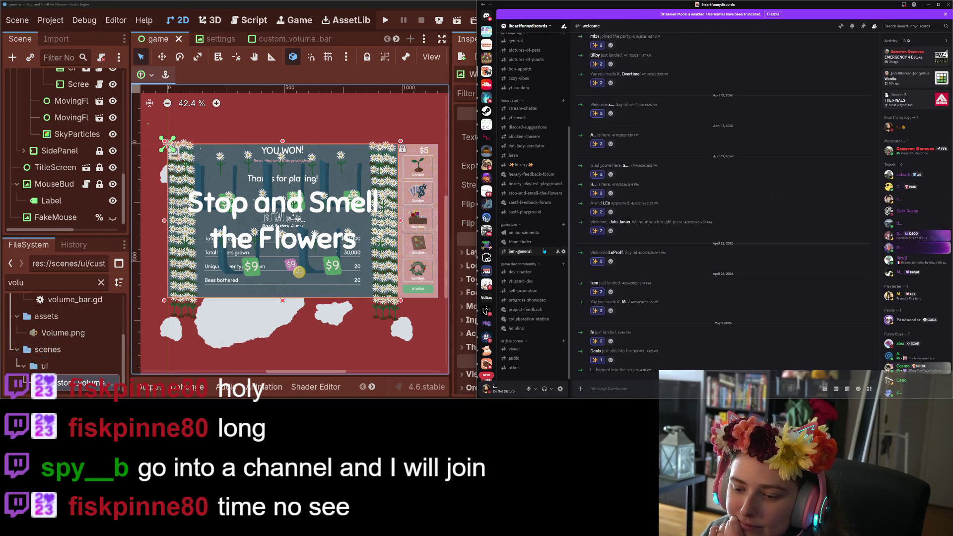
- Scroll up the welcome channel, bring the Godot editor forward, then return to the Bluesky post
{"action": "scroll", "coordinate": [544, 250], "scroll_direction": "up", "scroll_amount": 3}
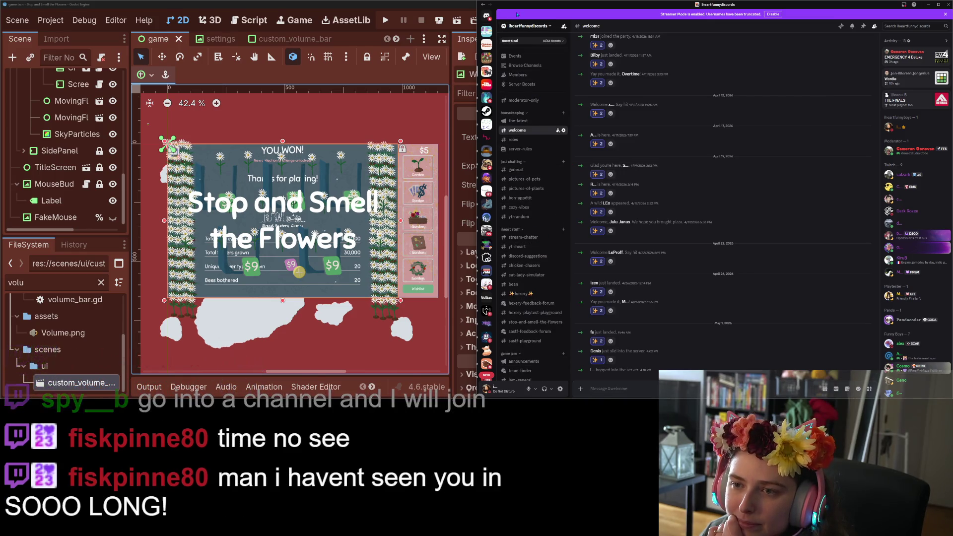
{"action": "left_click", "coordinate": [927, 4]}
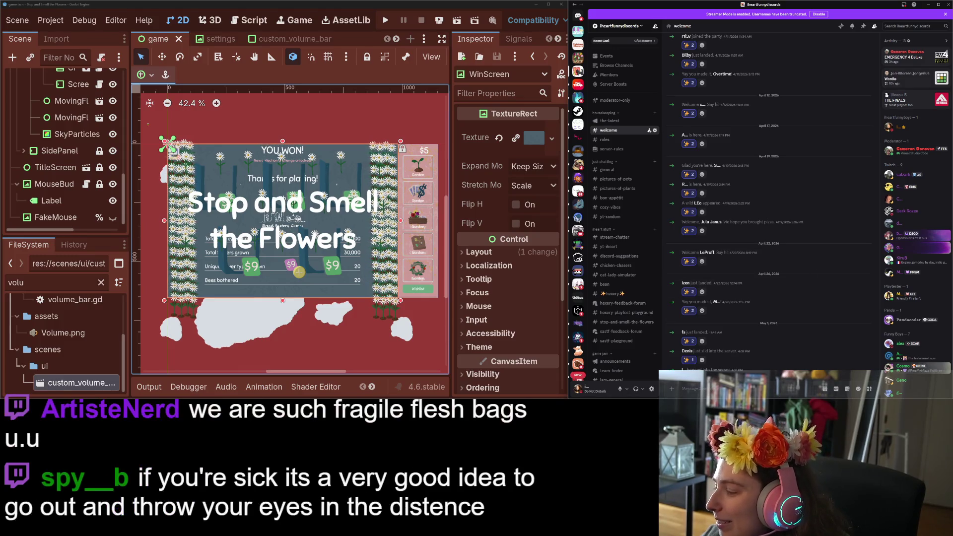
{"action": "key", "text": "alt+Tab"}
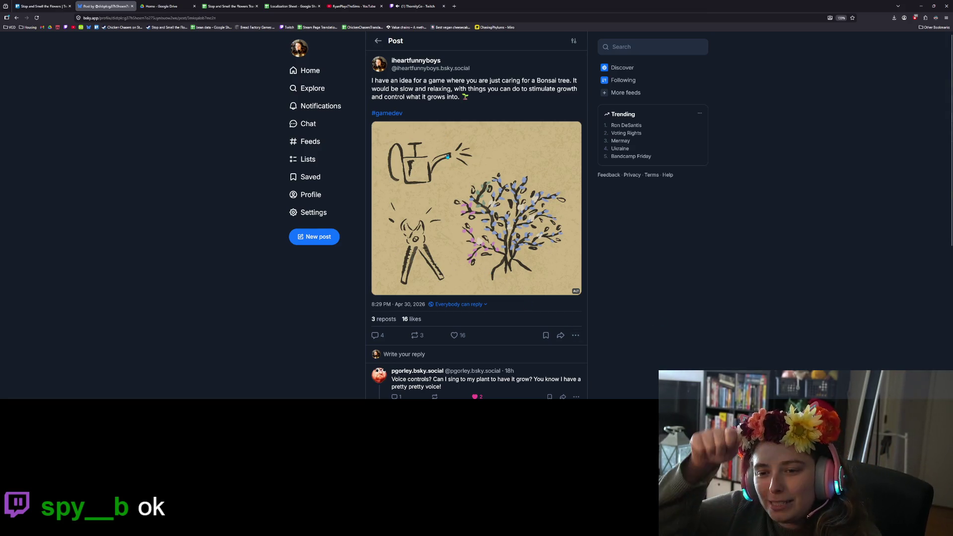
- Scroll through the Bonsai post's replies, then switch to the Twitch stream of the game
{"action": "scroll", "coordinate": [475, 156], "scroll_direction": "down", "scroll_amount": 3}
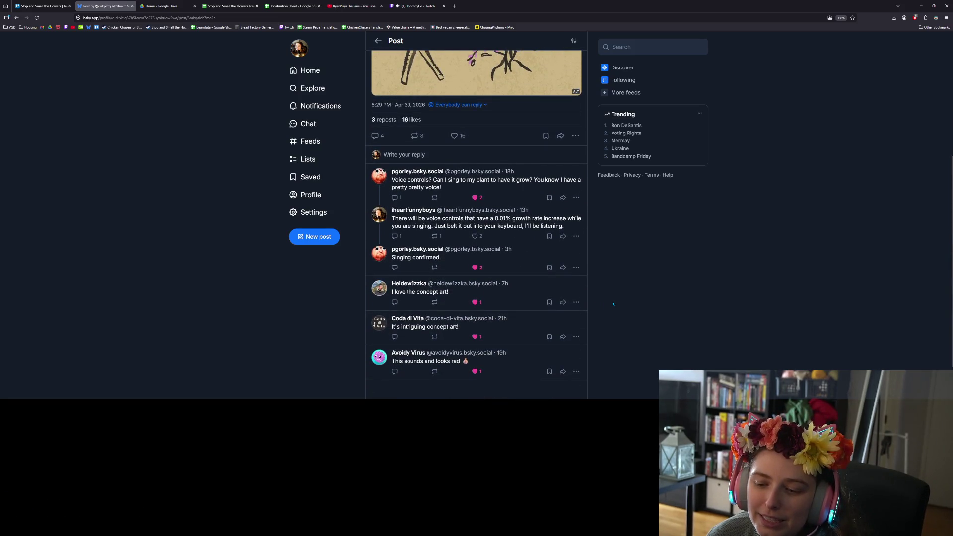
{"action": "scroll", "coordinate": [614, 303], "scroll_direction": "up", "scroll_amount": 3}
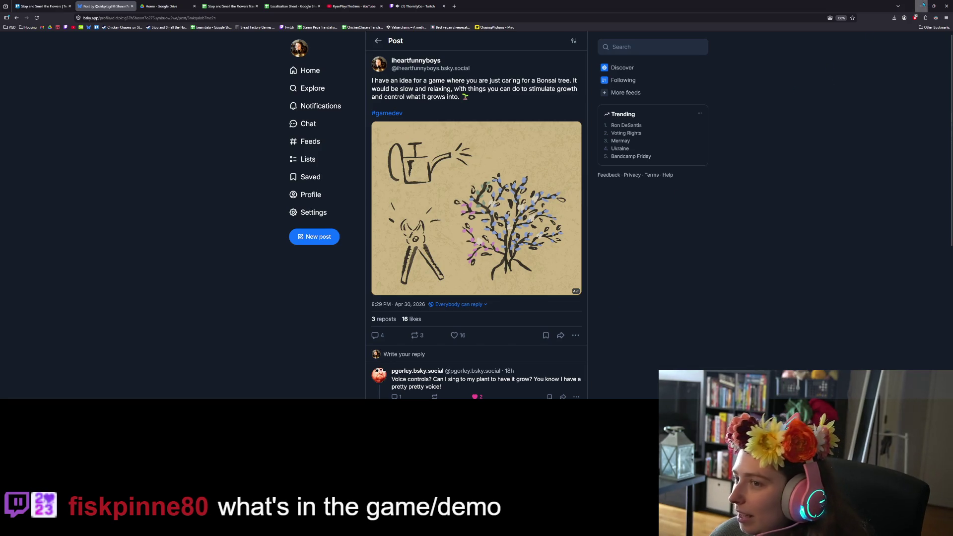
{"action": "left_click", "coordinate": [417, 6]}
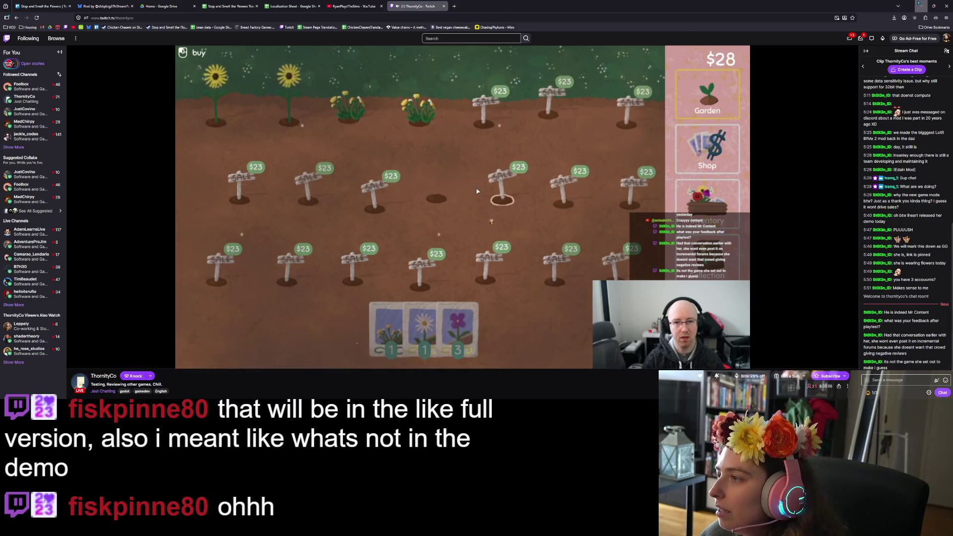
- Minimize the browser and run the Stop and Smell the Flowers project from Godot
{"action": "left_click", "coordinate": [919, 4]}
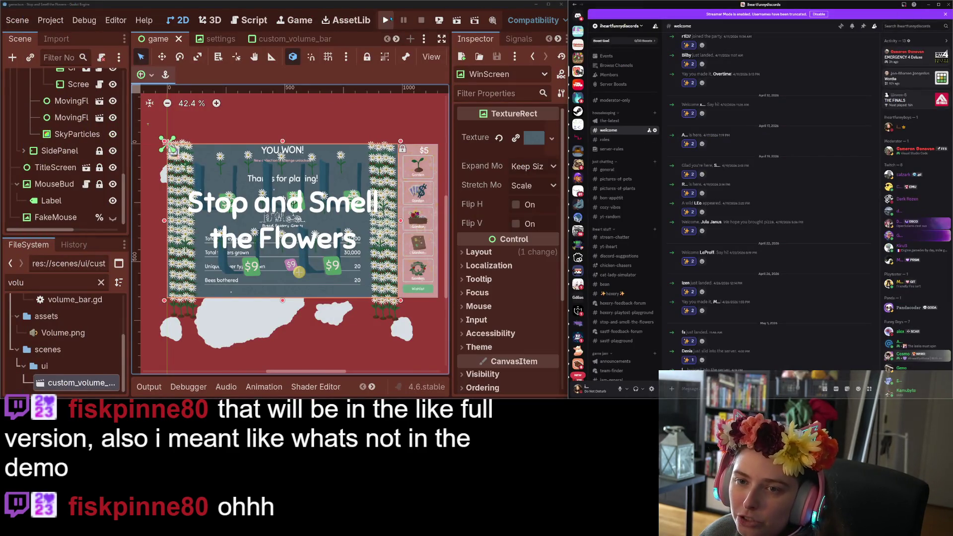
{"action": "left_click", "coordinate": [390, 19]}
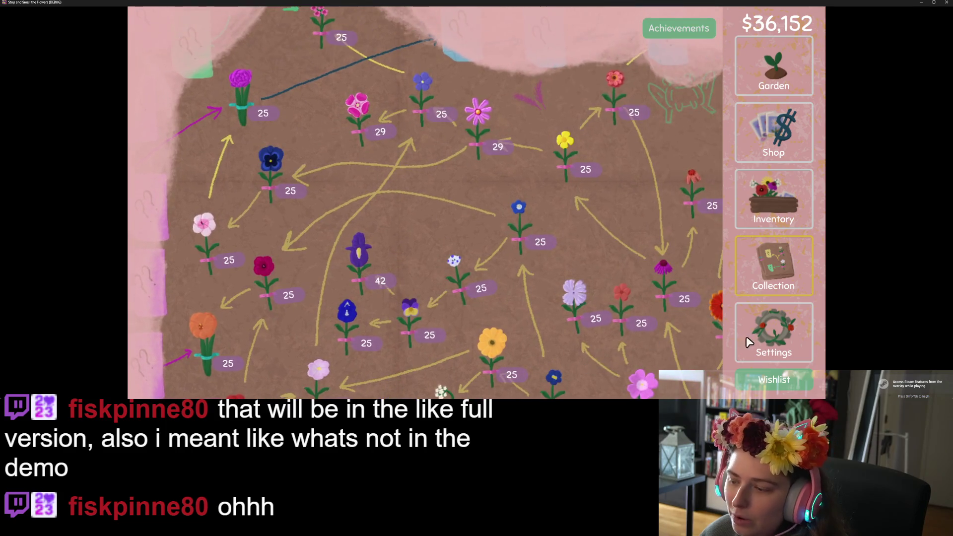
- Load save slot 3 from the game's settings and view the flower collection map
{"action": "left_click", "coordinate": [748, 343]}
{"action": "left_click", "coordinate": [640, 299]}
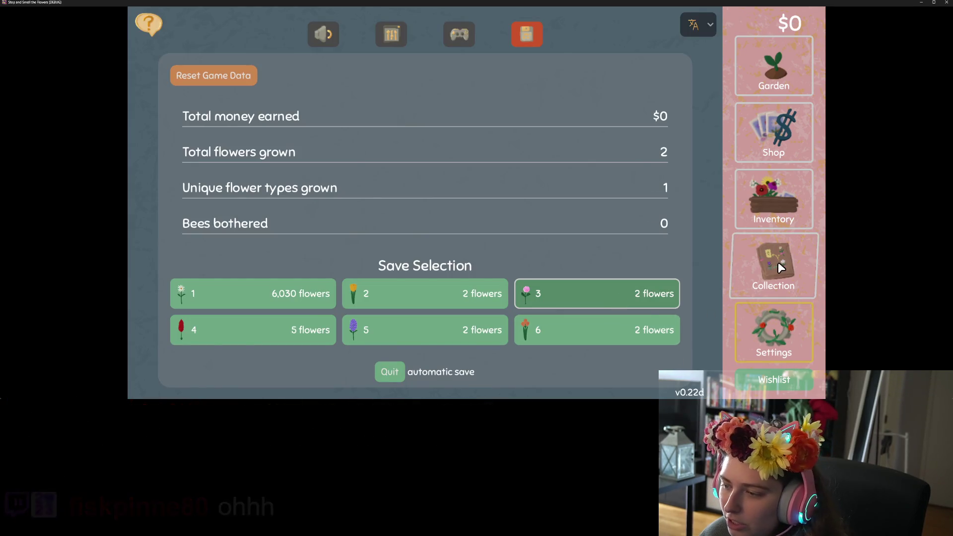
{"action": "left_click", "coordinate": [778, 263]}
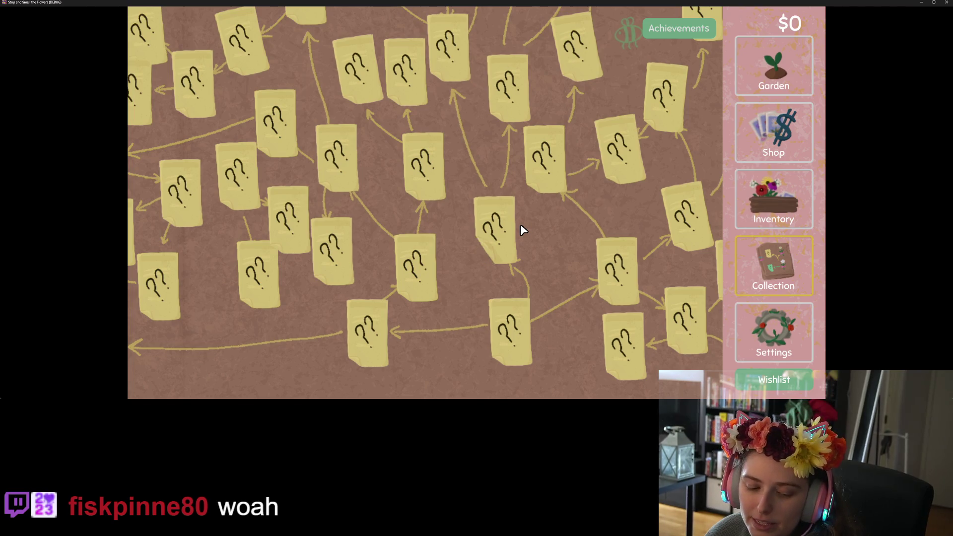
- Quit the running game and switch back to the Twitch stream
{"action": "key", "text": "Escape"}
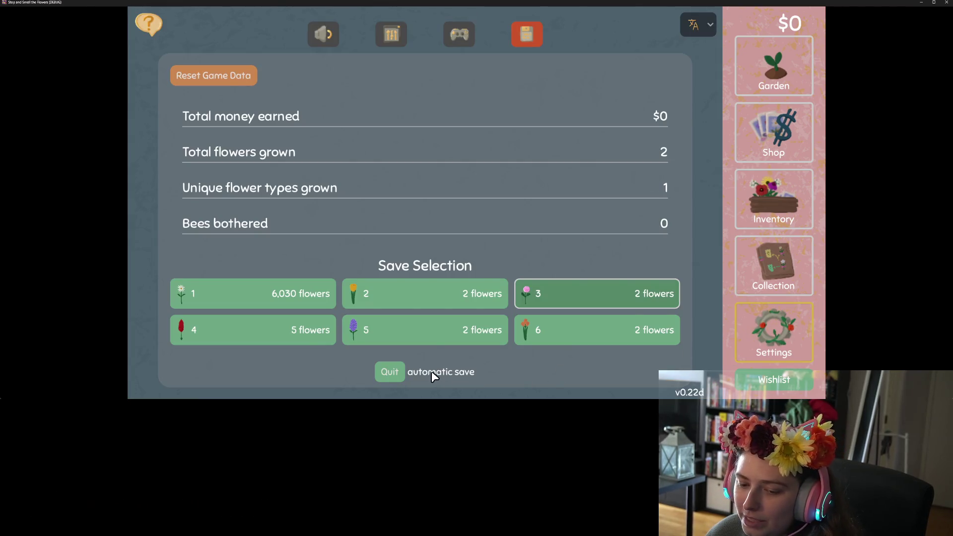
{"action": "left_click", "coordinate": [393, 375]}
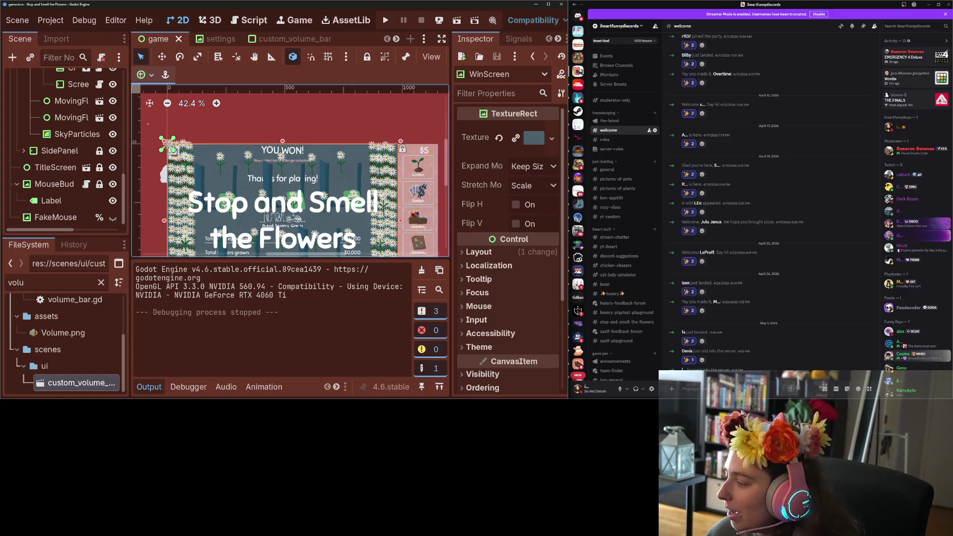
{"action": "key", "text": "alt+Tab"}
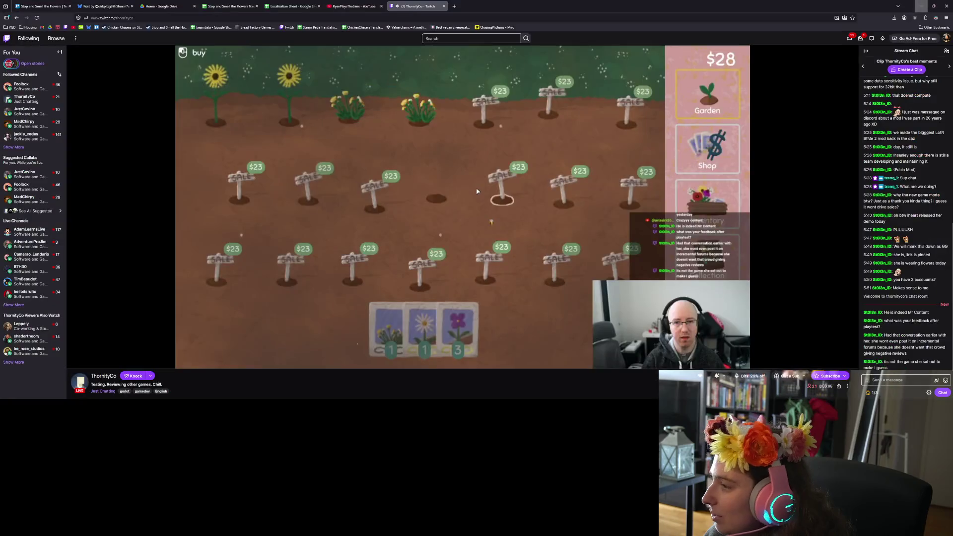